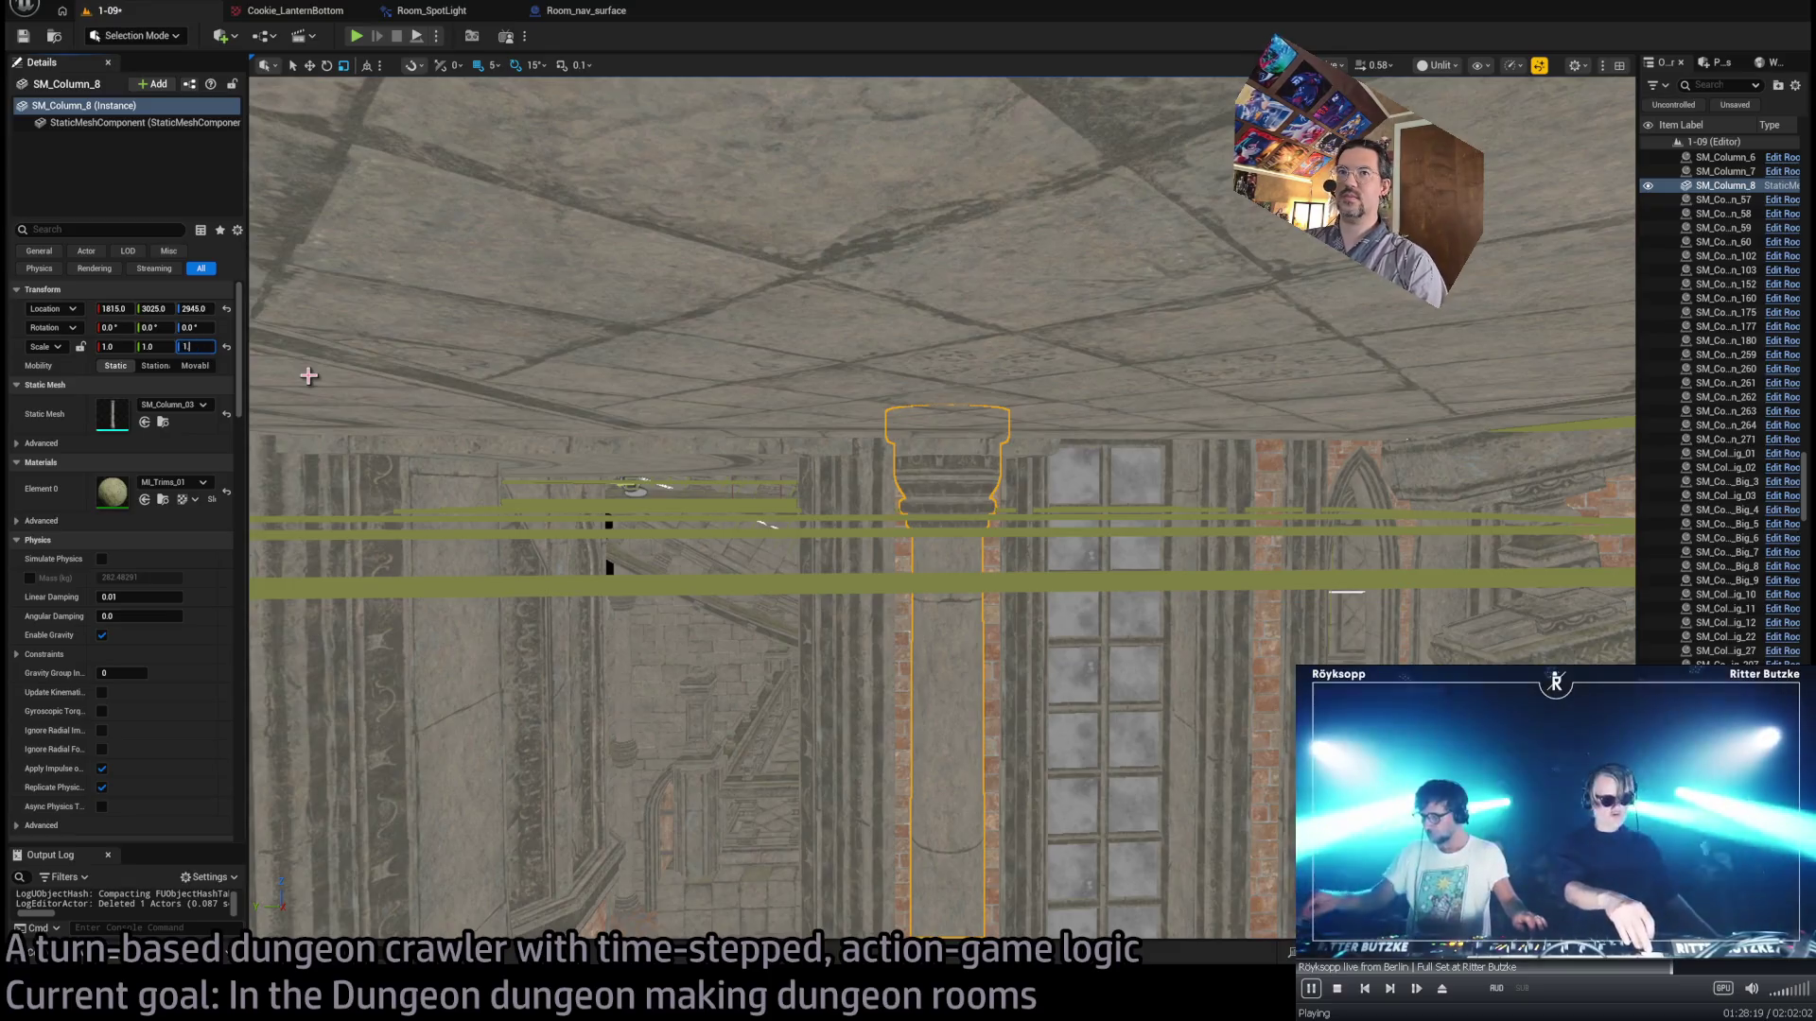
# - Set the column's Z scale to 1.62, then widen its X and Y scale to about 1.52
pyautogui.press('Return')
pyautogui.write('1')
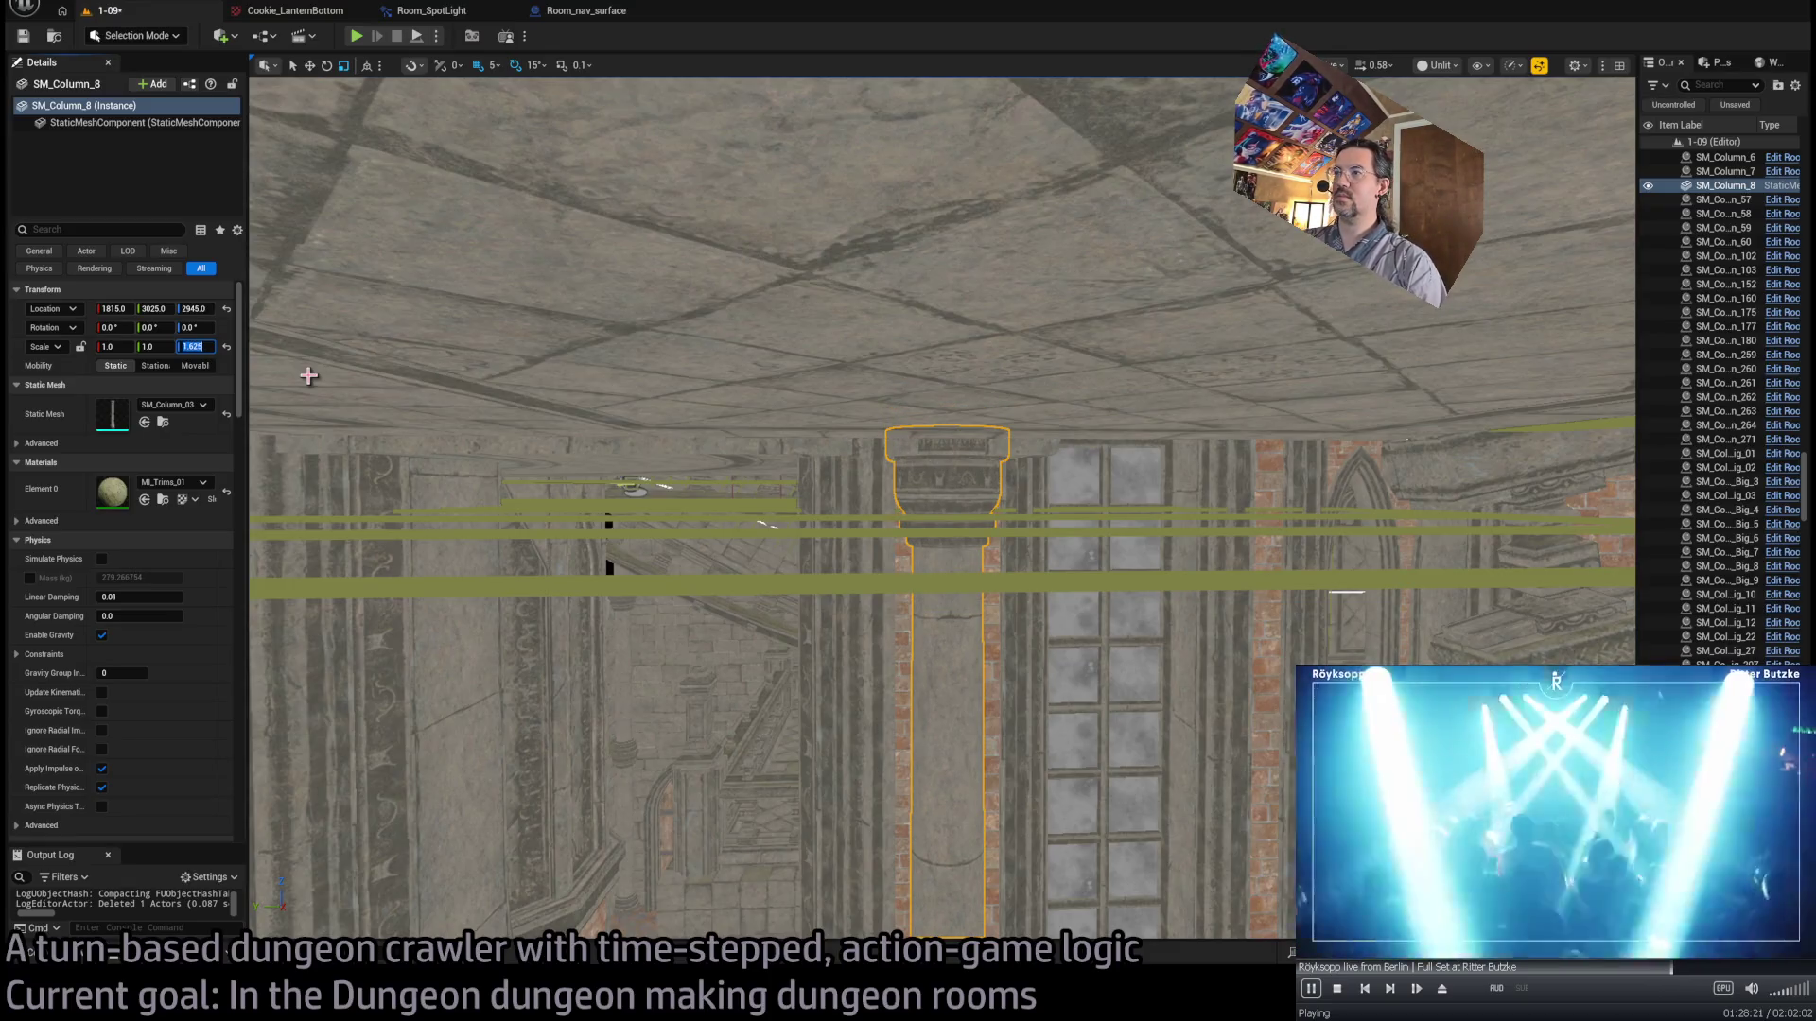
pyautogui.write('.62')
pyautogui.press('Return')
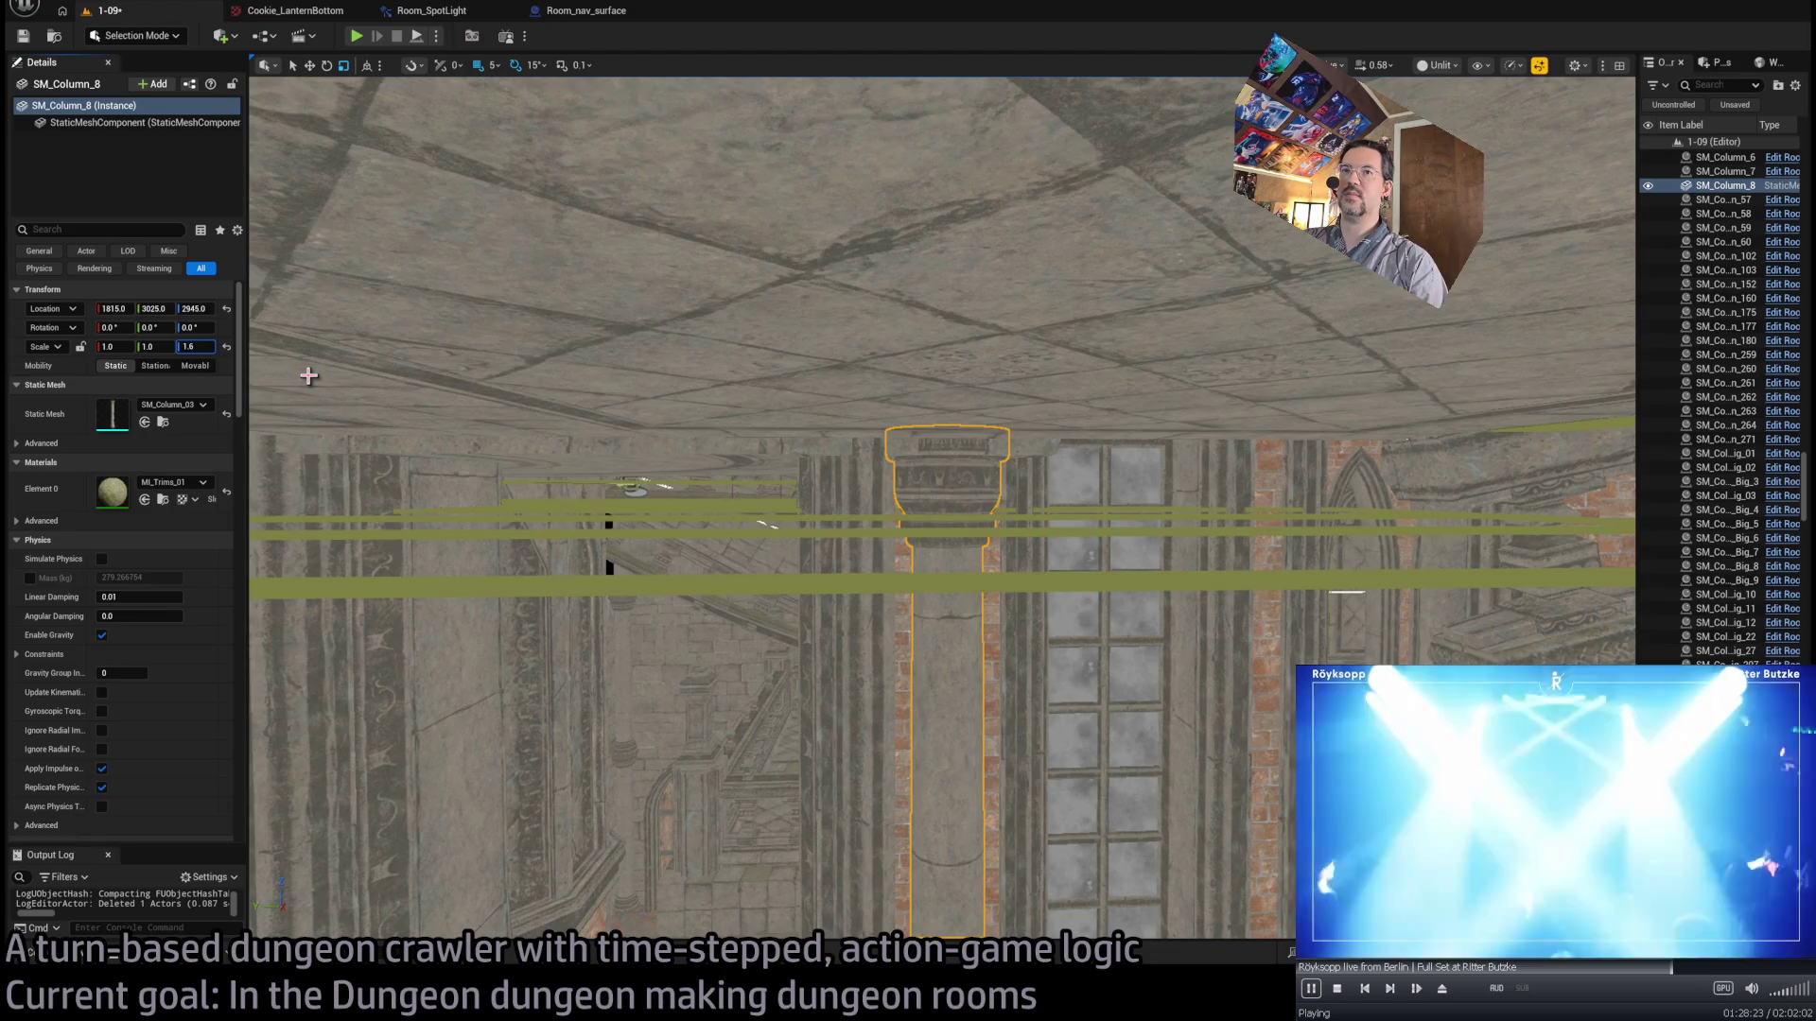
pyautogui.moveTo(834, 613); pyautogui.dragTo(1037, 798)
pyautogui.moveTo(960, 731)
pyautogui.mouseDown()
pyautogui.moveTo(941, 757)
pyautogui.moveTo(1002, 511)
pyautogui.moveTo(1073, 643)
pyautogui.moveTo(984, 568)
pyautogui.moveTo(965, 577)
pyautogui.moveTo(956, 548)
pyautogui.moveTo(947, 630)
pyautogui.moveTo(955, 589)
pyautogui.mouseUp()
# - Duplicate SM_BaseColumn_15 with 10-unit snapping and slide the copy SM_BaseColumn_17 along the wall
pyautogui.click(950, 604)
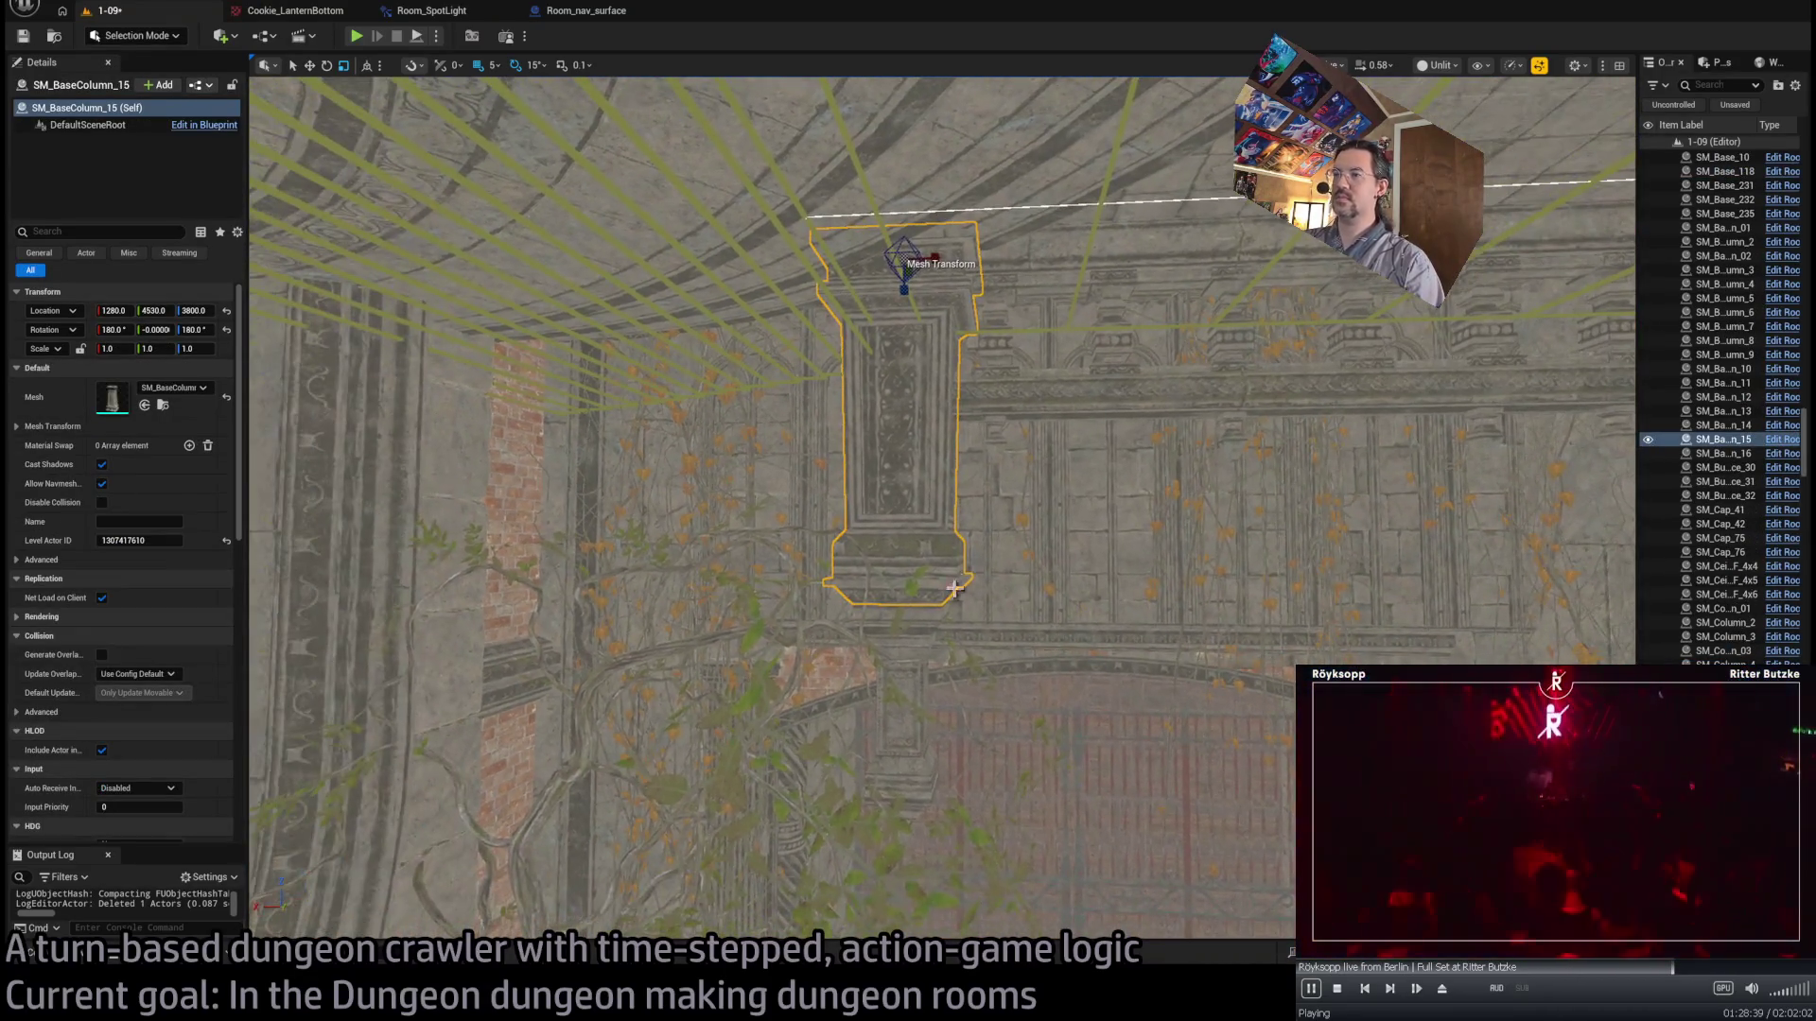
pyautogui.moveTo(928, 499)
pyautogui.mouseDown()
pyautogui.moveTo(864, 328)
pyautogui.moveTo(496, 176)
pyautogui.mouseUp()
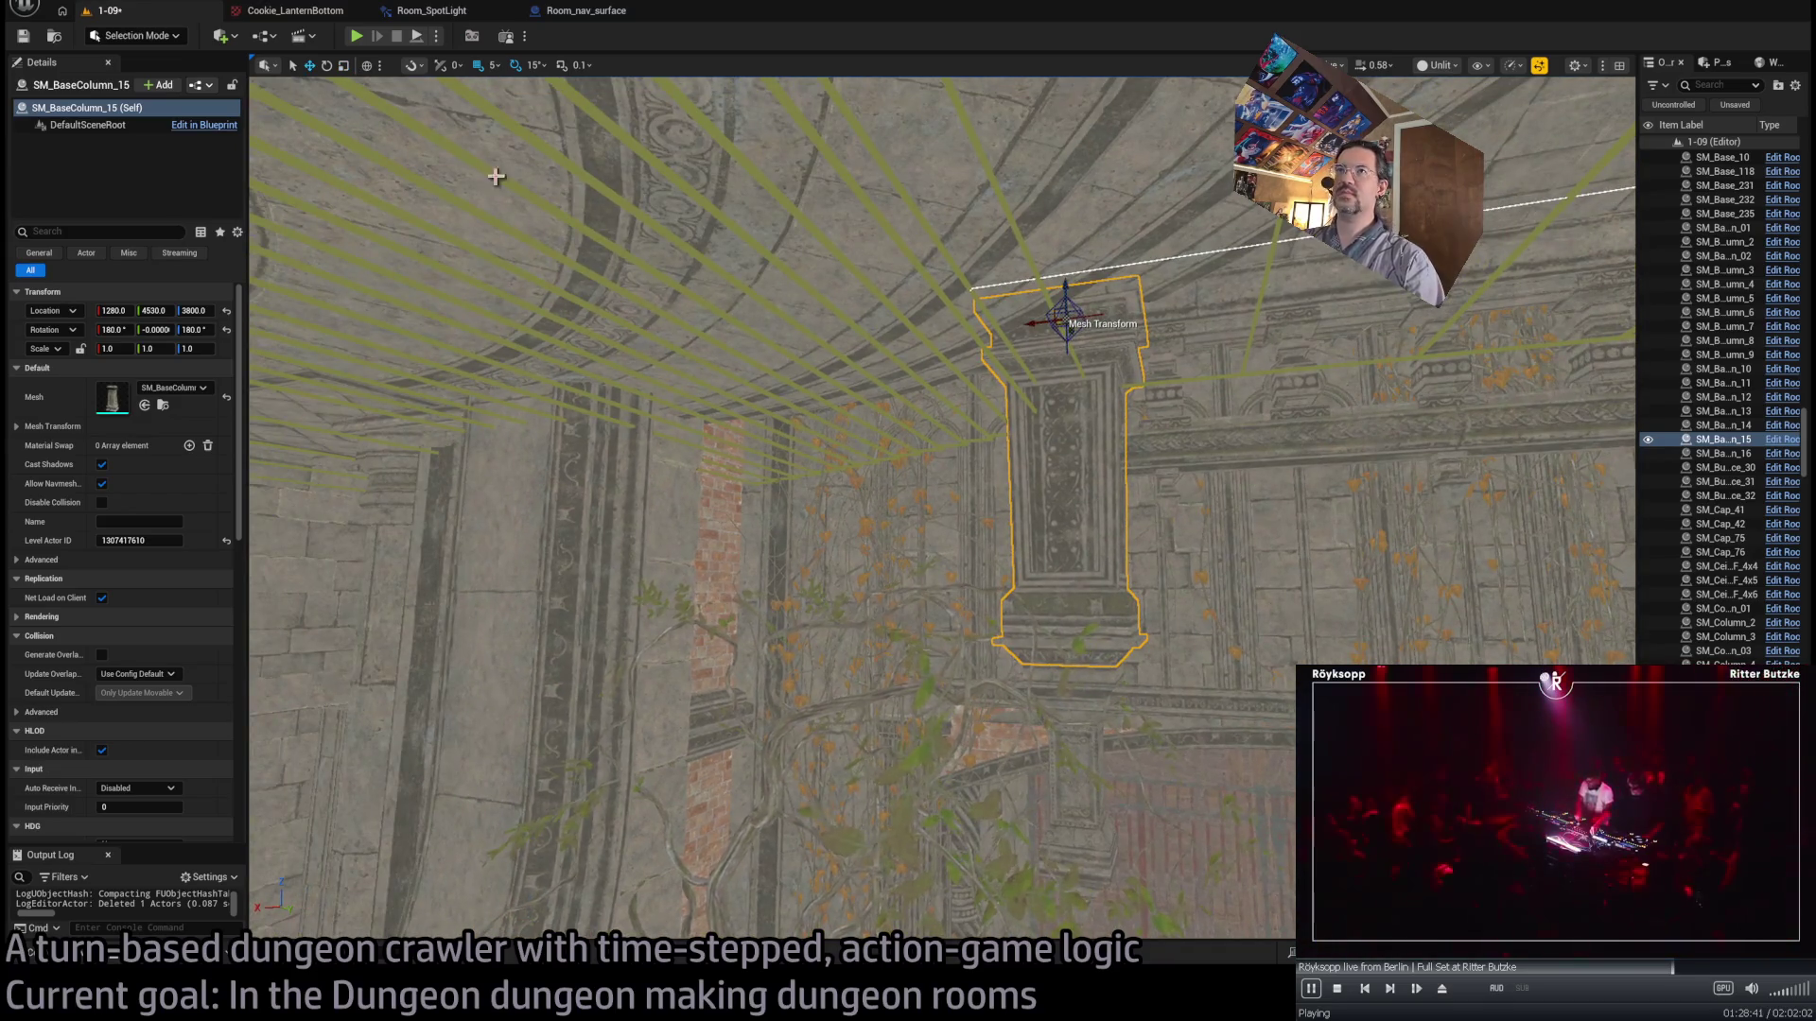
pyautogui.press(']')
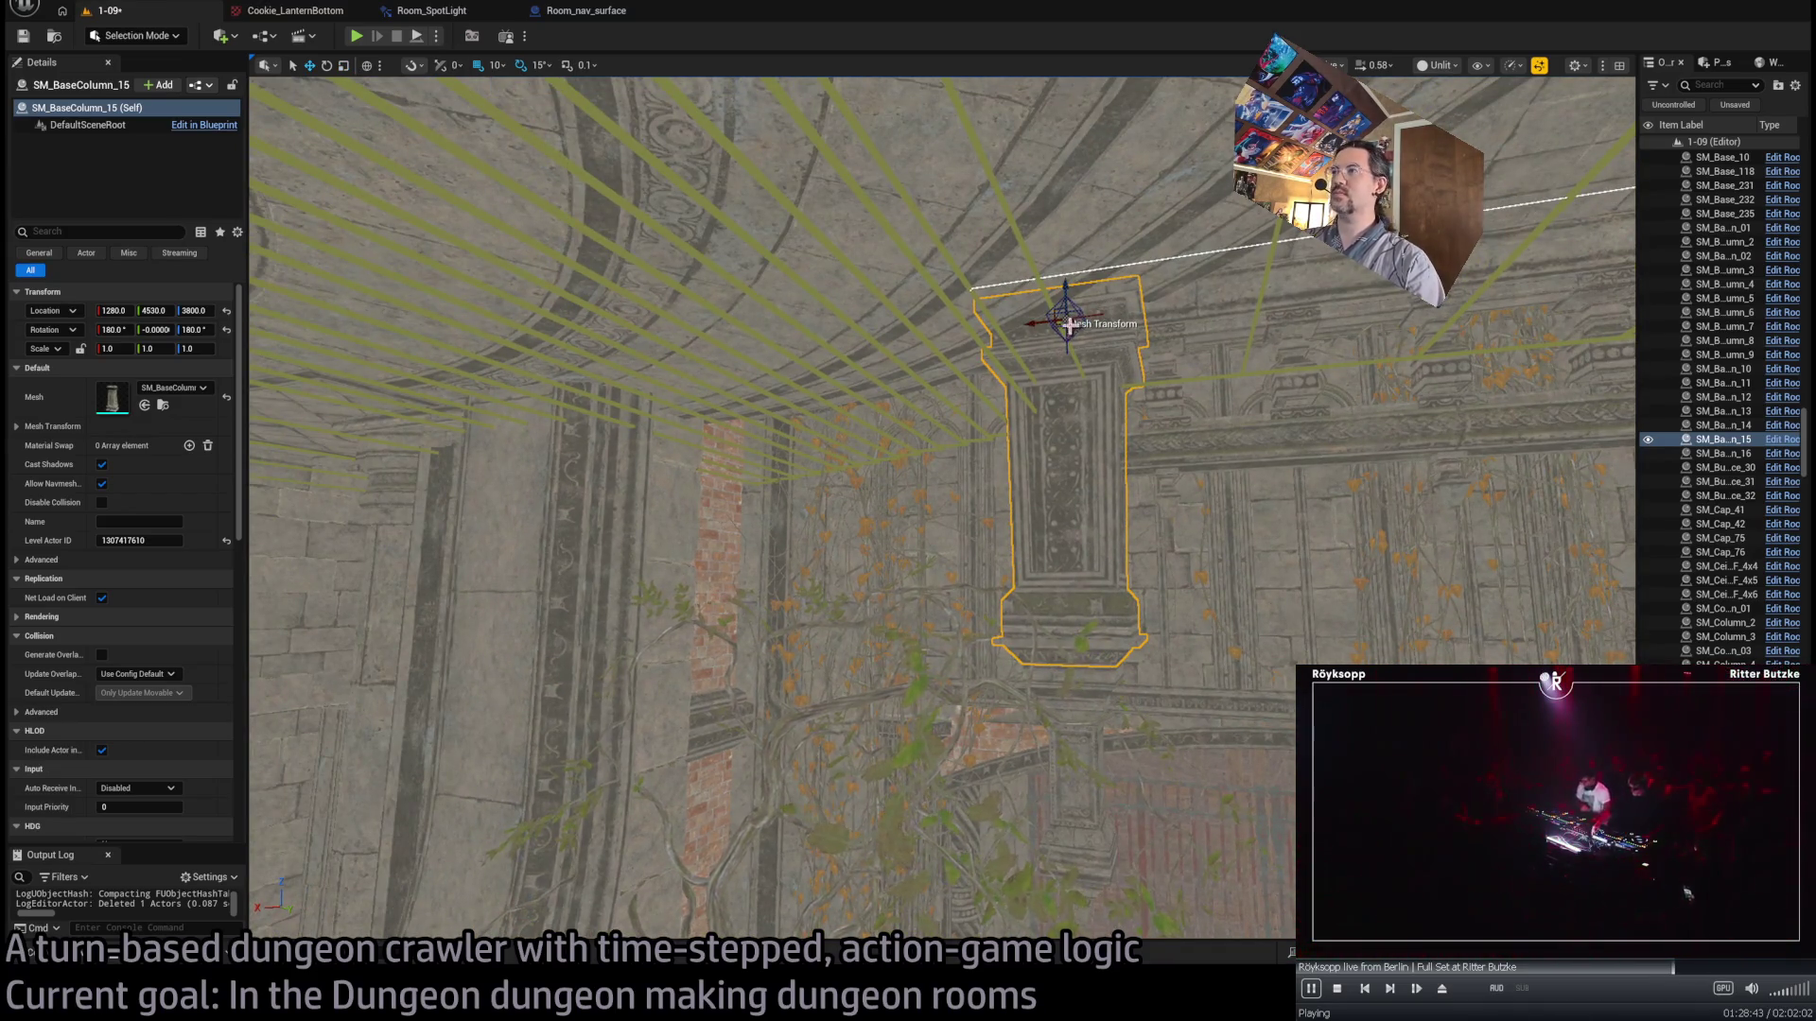
pyautogui.keyDown('alt'); pyautogui.moveTo(1037, 322); pyautogui.dragTo(1026, 326); pyautogui.keyUp('alt')
pyautogui.moveTo(606, 396)
pyautogui.keyDown('shift'); pyautogui.mouseDown()
pyautogui.moveTo(515, 401)
pyautogui.moveTo(568, 473)
pyautogui.moveTo(787, 622)
pyautogui.moveTo(661, 211)
pyautogui.moveTo(962, 345)
pyautogui.mouseUp(); pyautogui.keyUp('shift')
pyautogui.press('f')
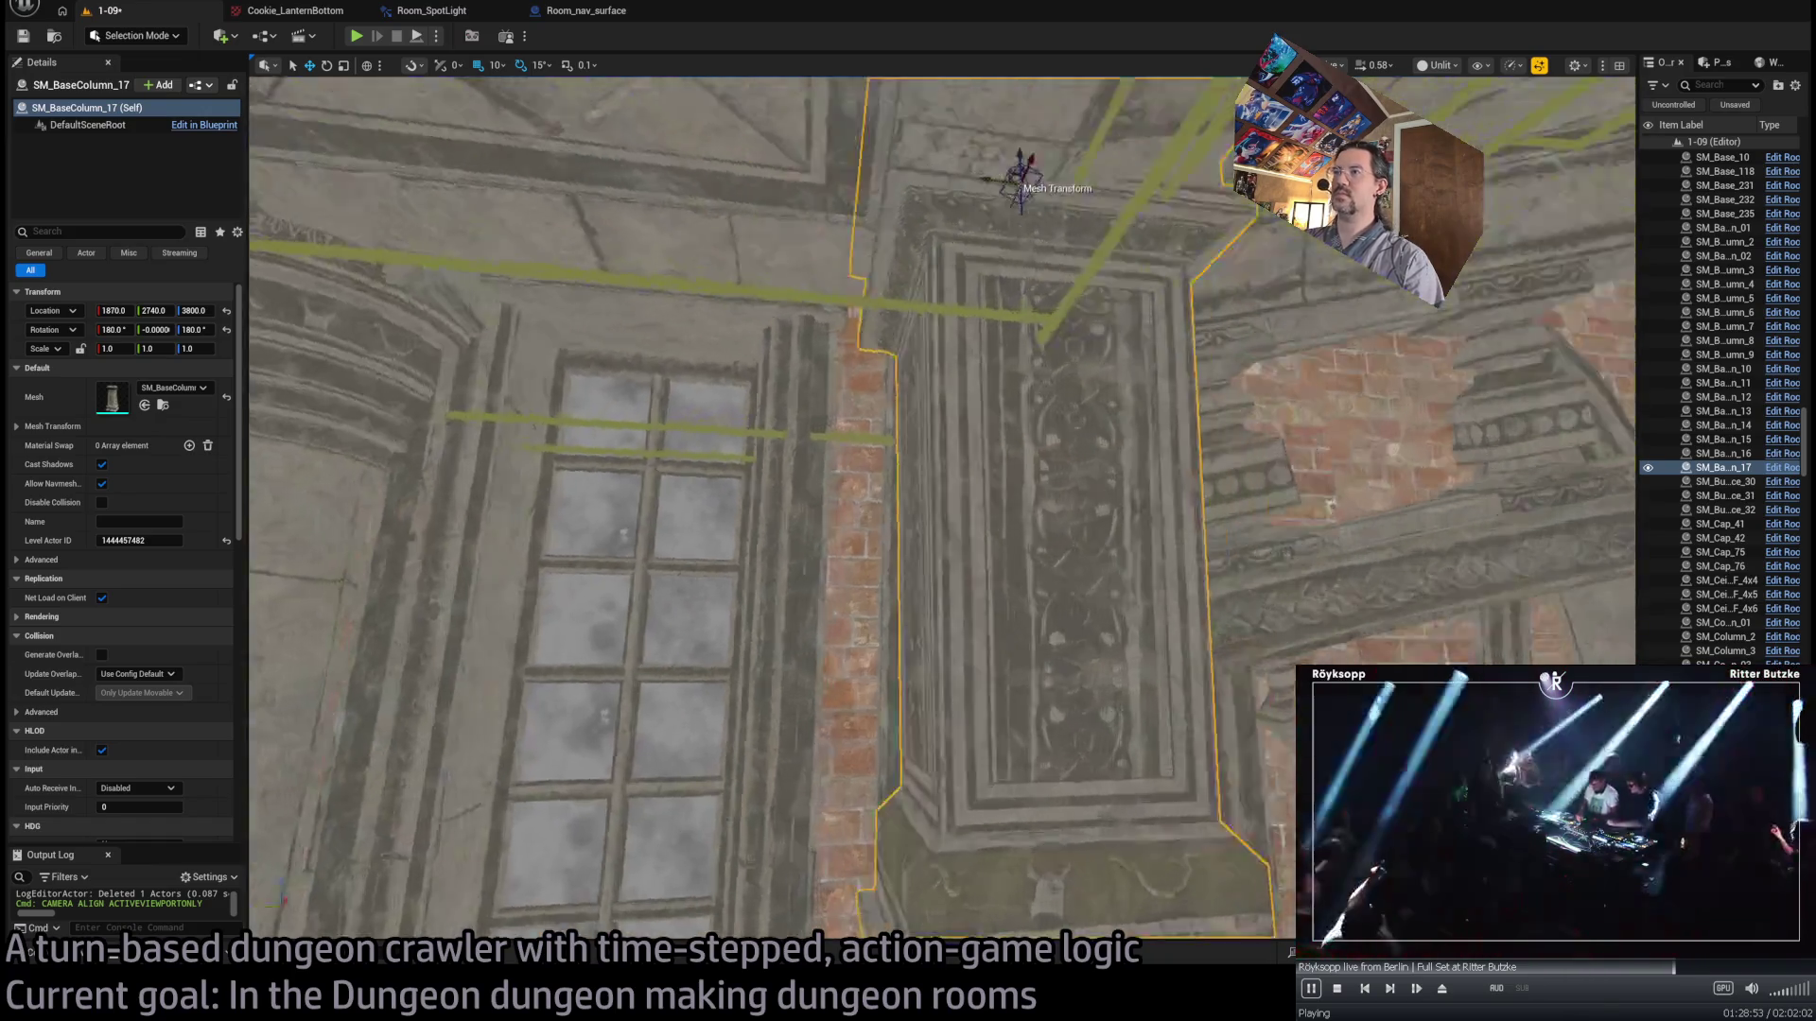
pyautogui.keyDown('alt'); pyautogui.moveTo(946, 378); pyautogui.dragTo(987, 251); pyautogui.keyUp('alt')
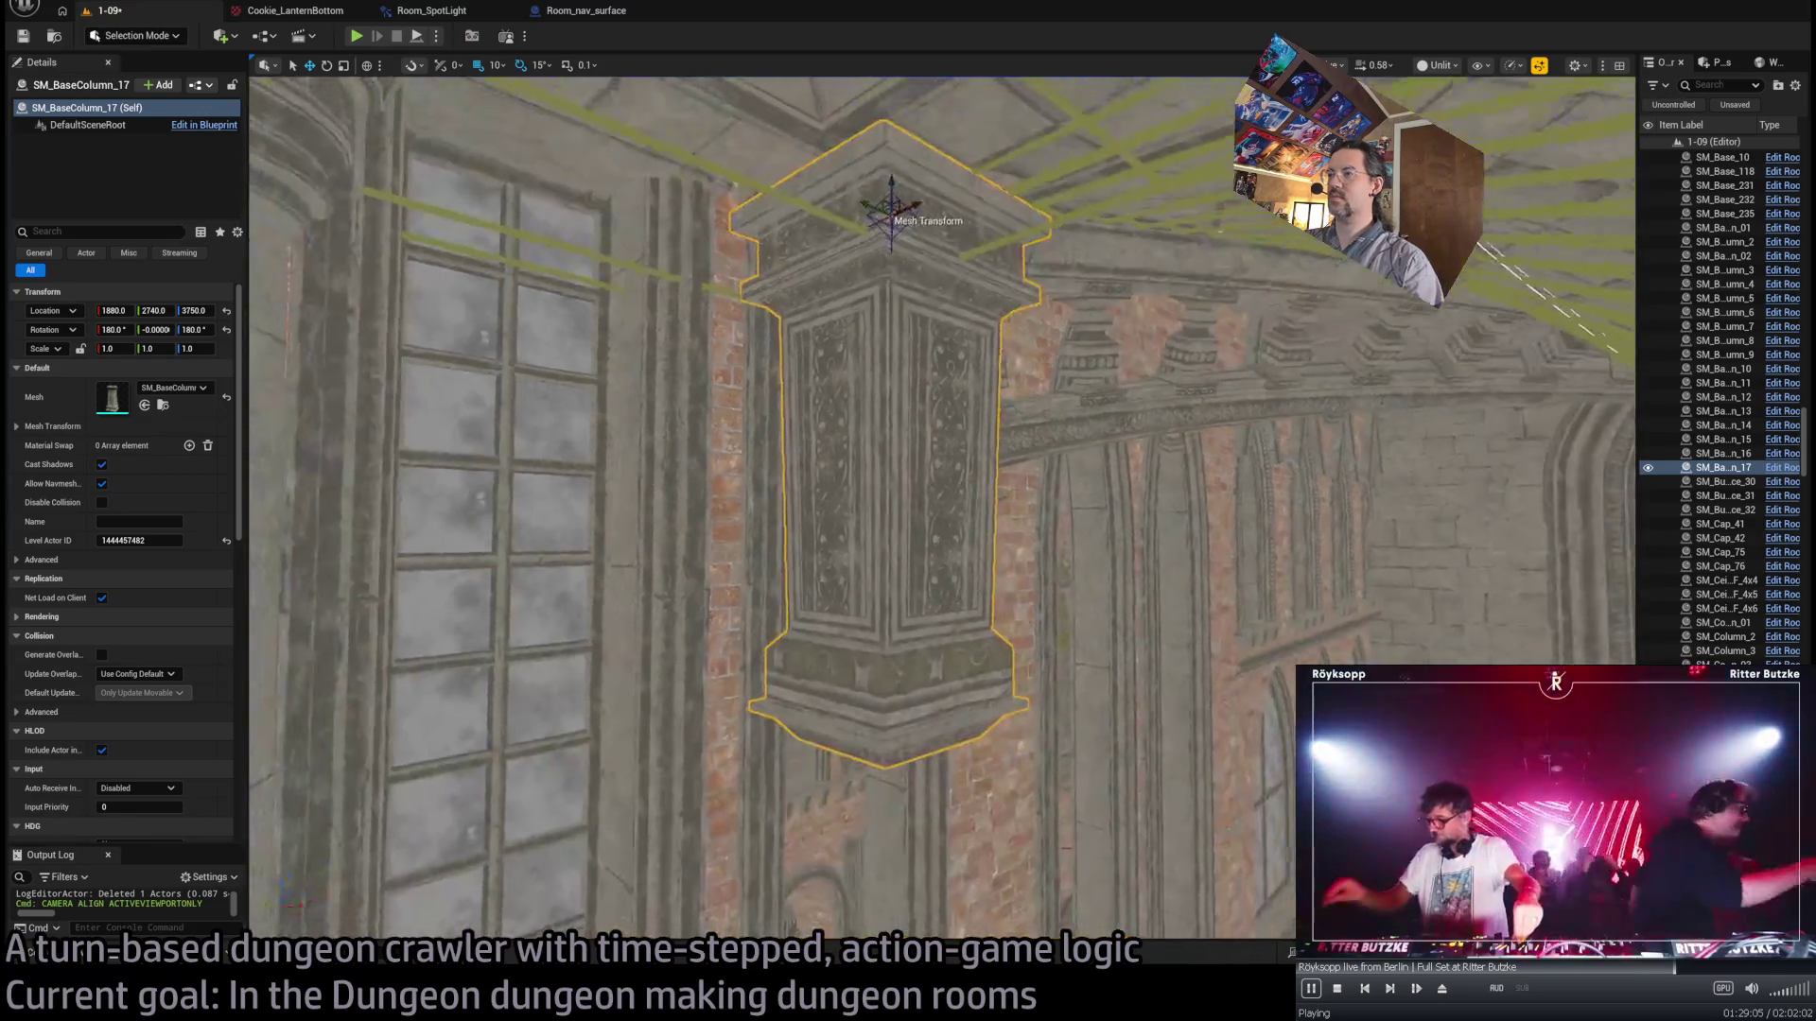
pyautogui.press('f')
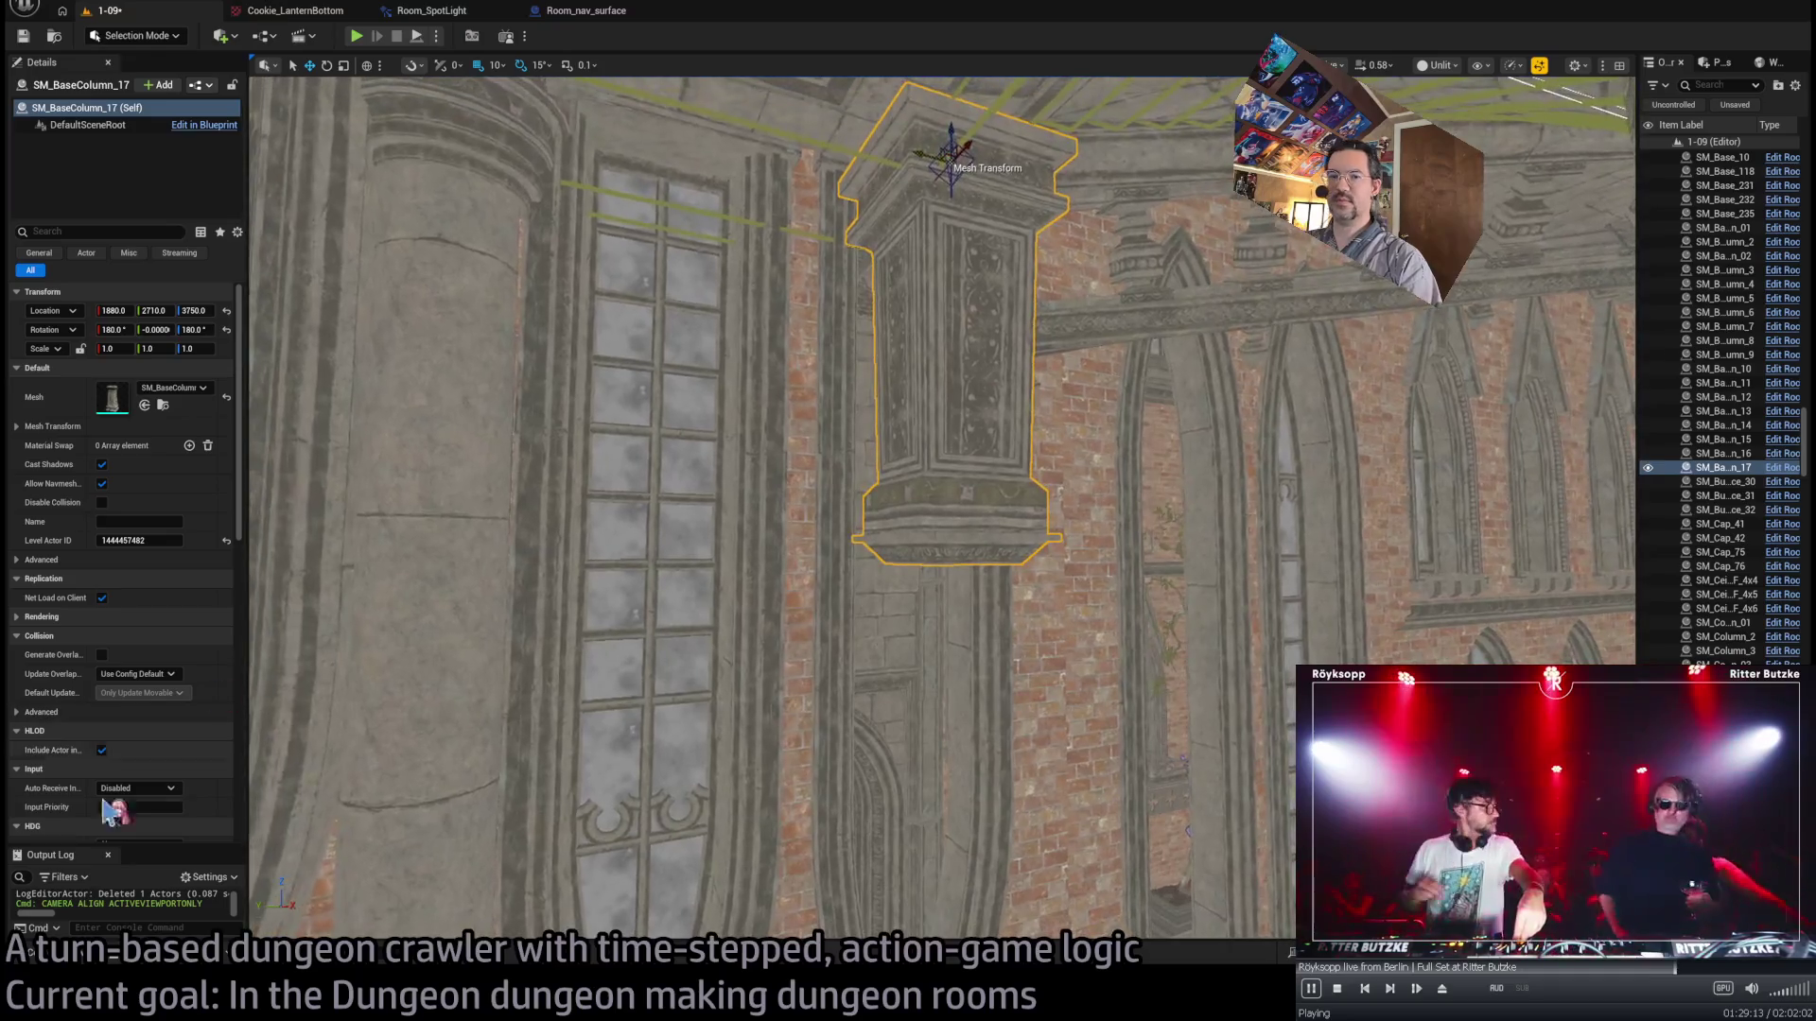
# - Swap the column's mesh to SM_BaseColumn_01
pyautogui.click(164, 406)
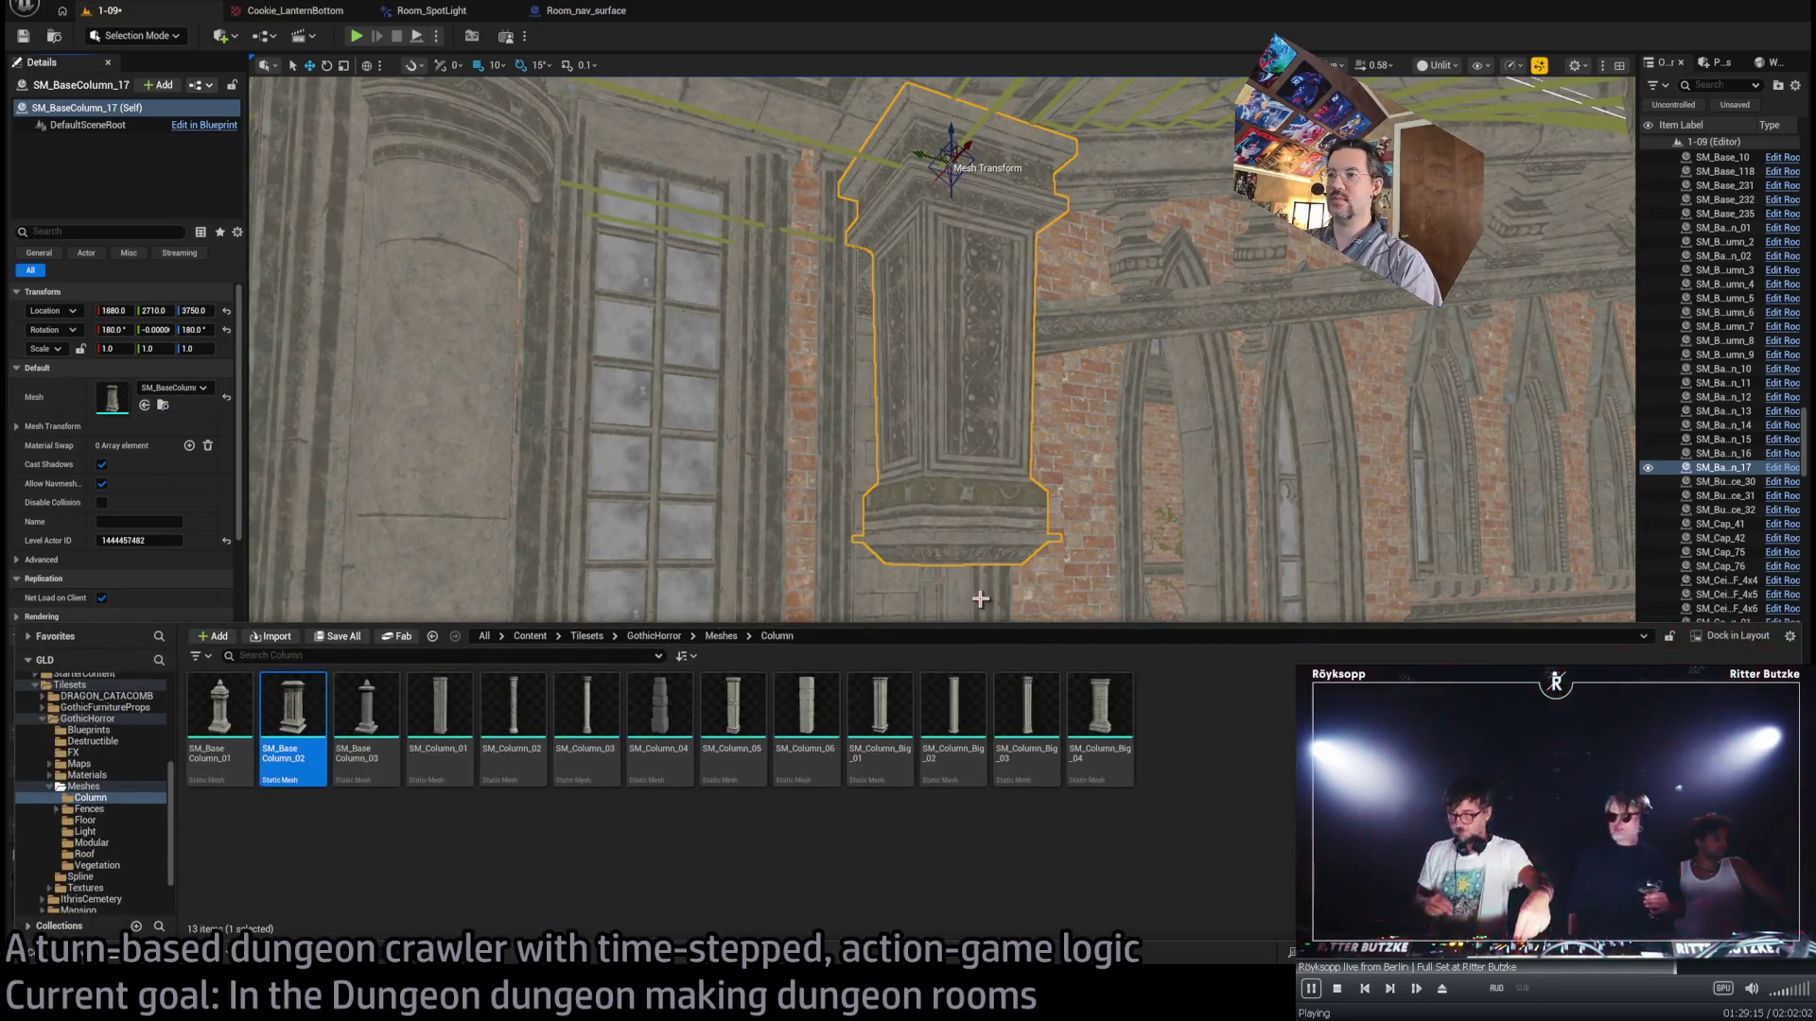
pyautogui.moveTo(220, 709)
pyautogui.mouseDown()
pyautogui.moveTo(137, 392)
pyautogui.moveTo(150, 412)
pyautogui.mouseUp()
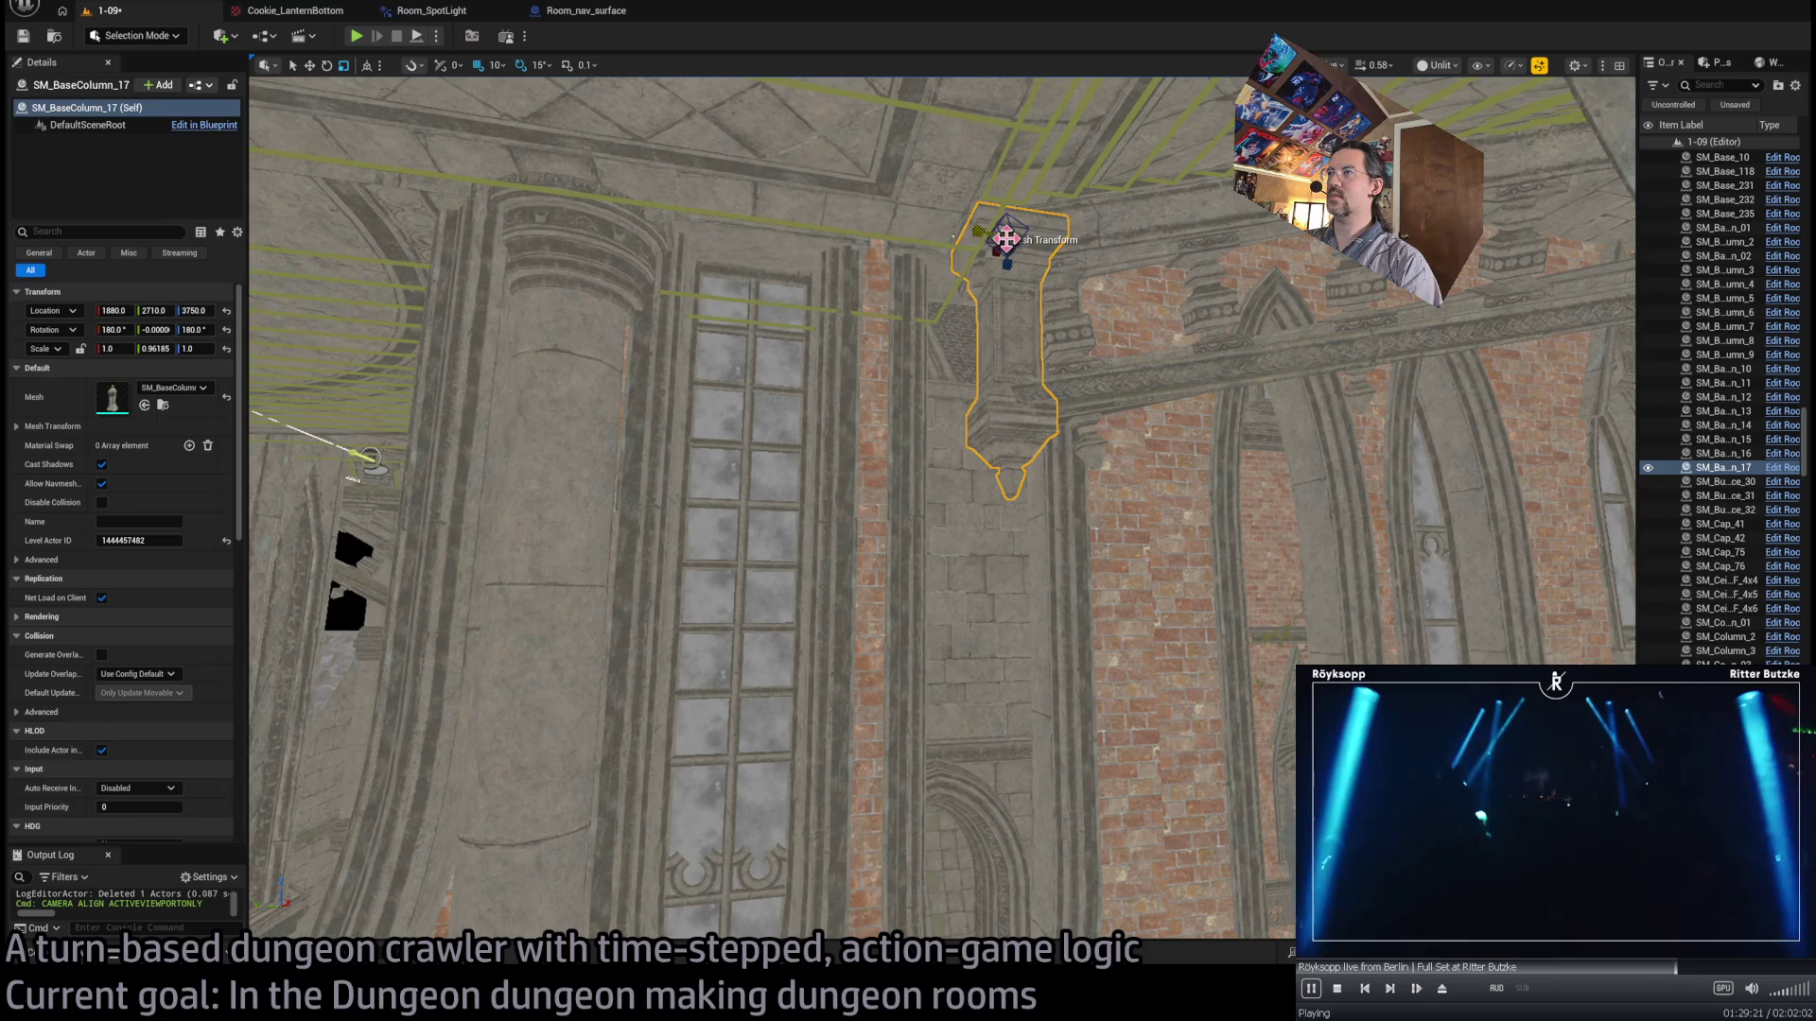
pyautogui.hotkey('ctrl', 'z')
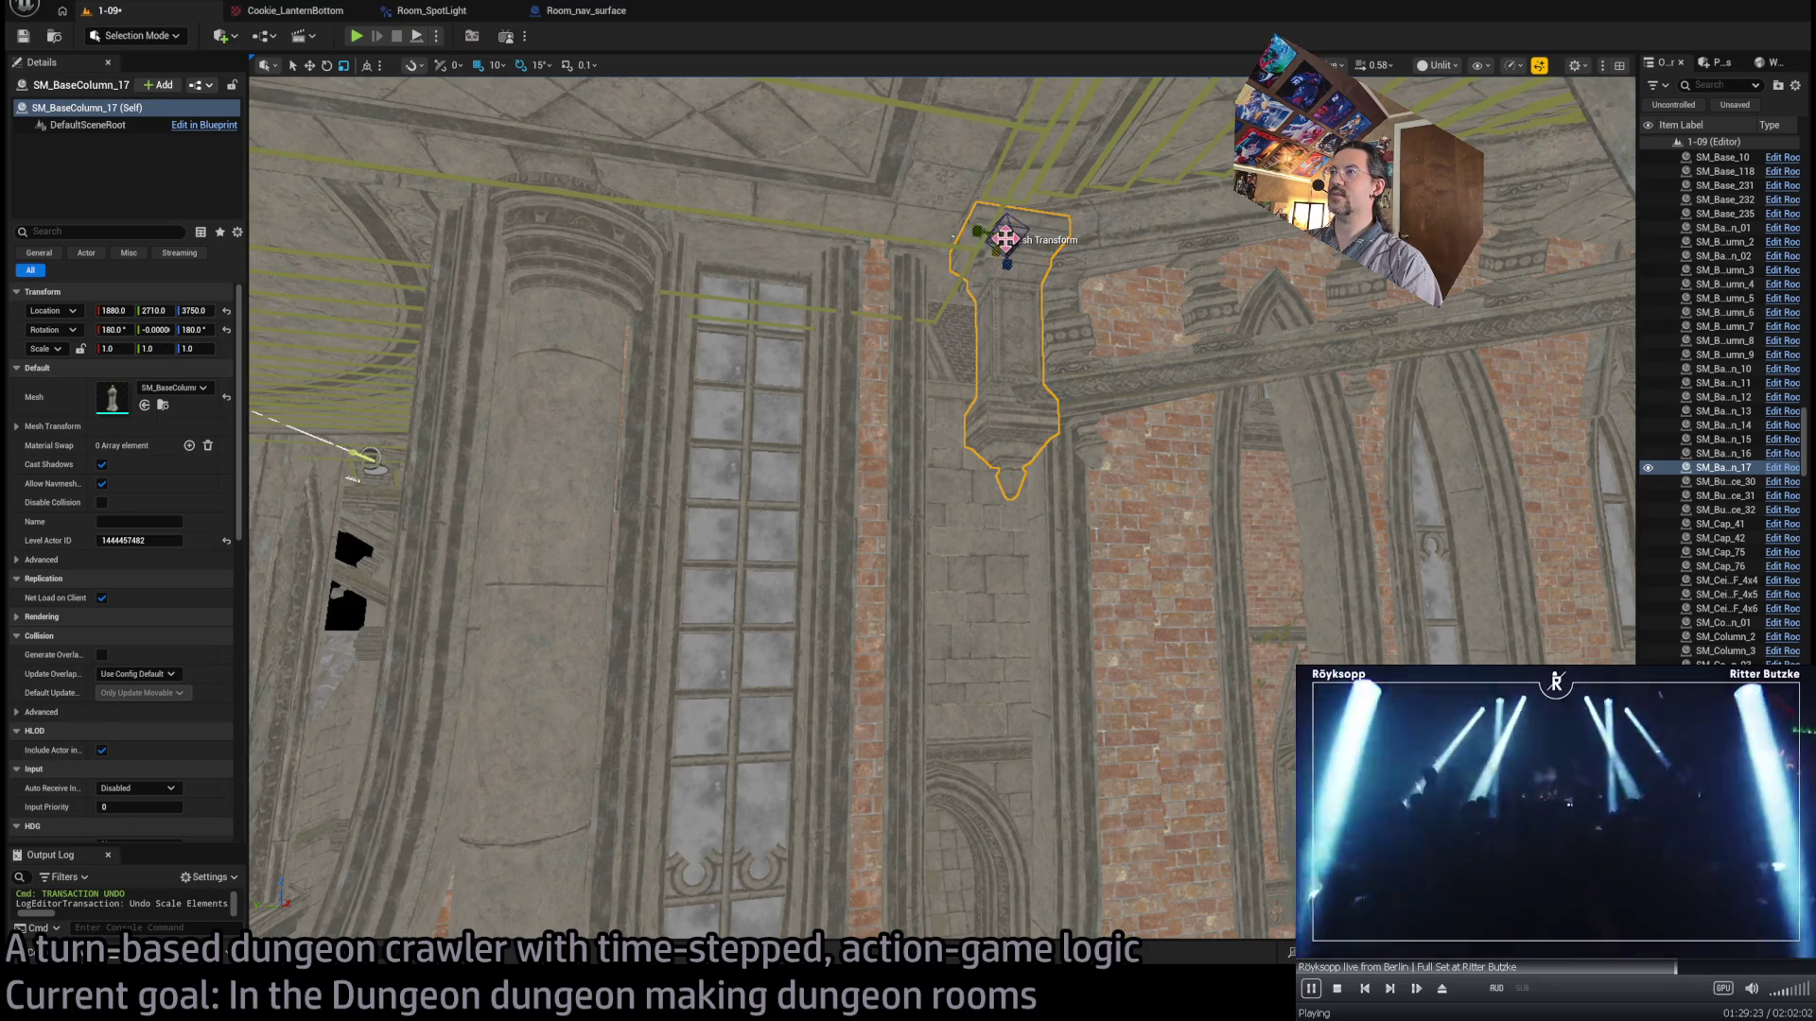
# - Enable scale snapping and set the column's scale to 1.5 on X, Y and Z
pyautogui.moveTo(1010, 231); pyautogui.dragTo(1031, 214)
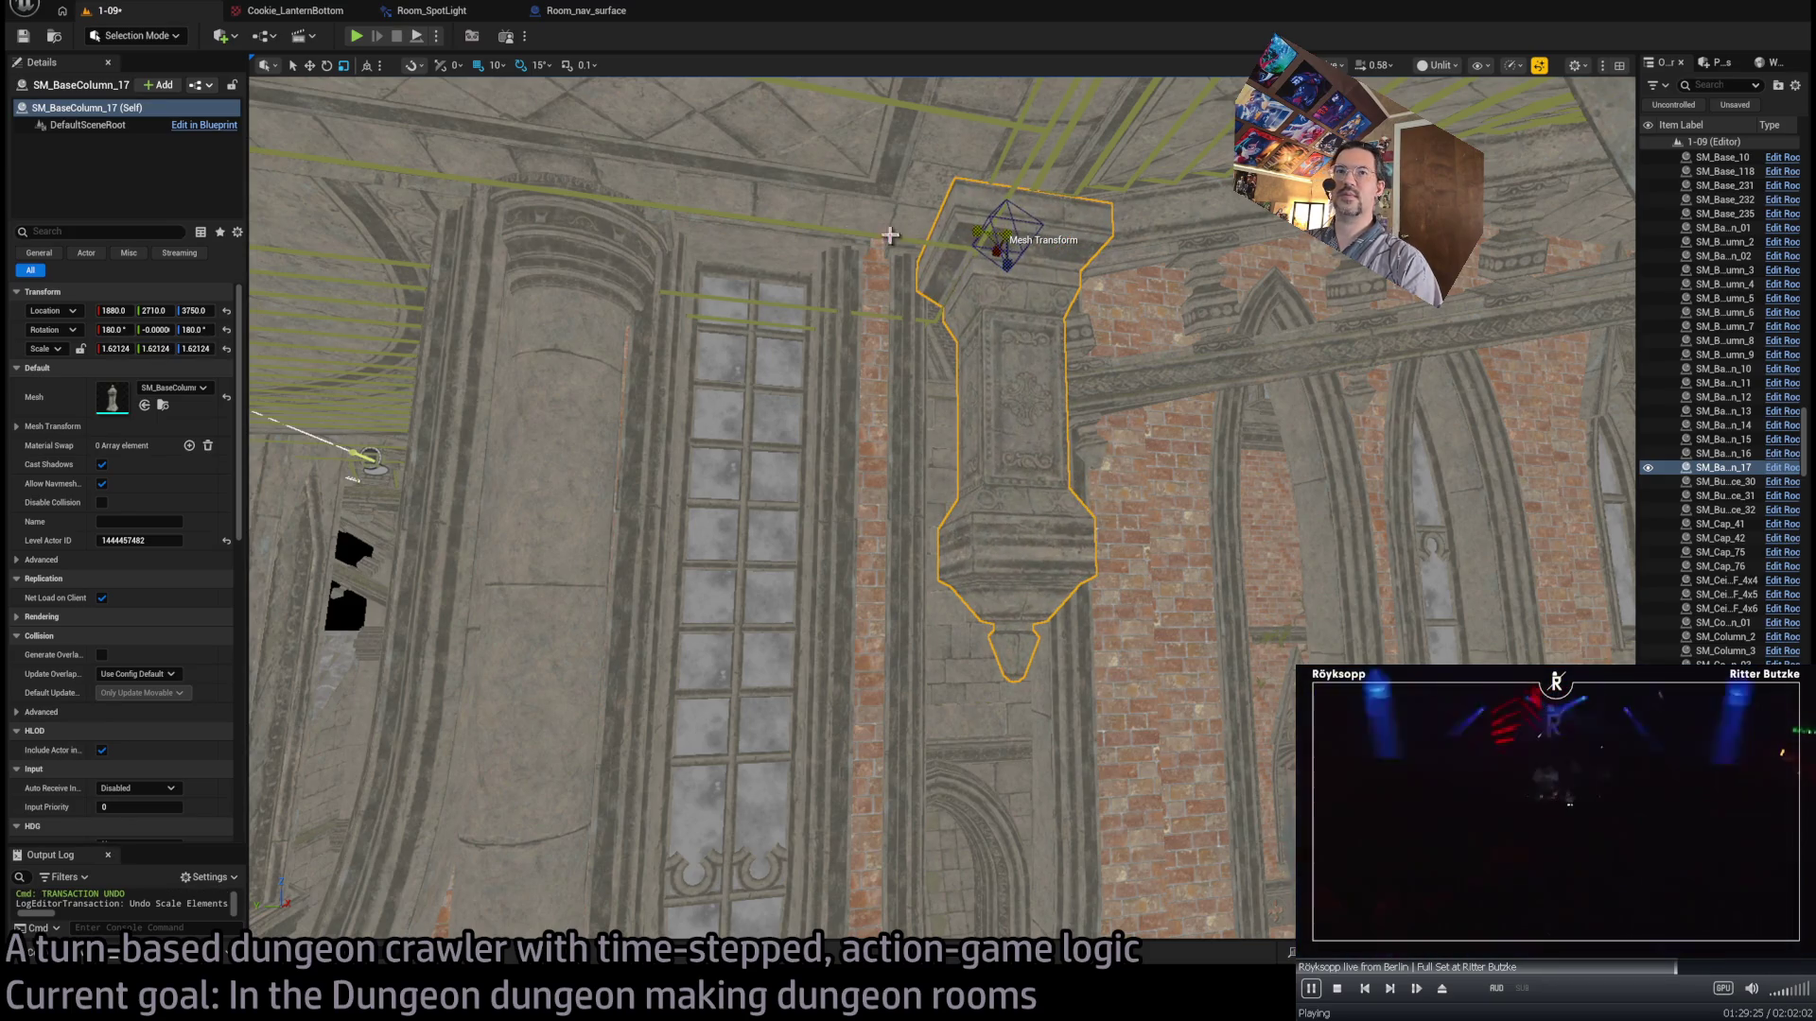
pyautogui.click(567, 66)
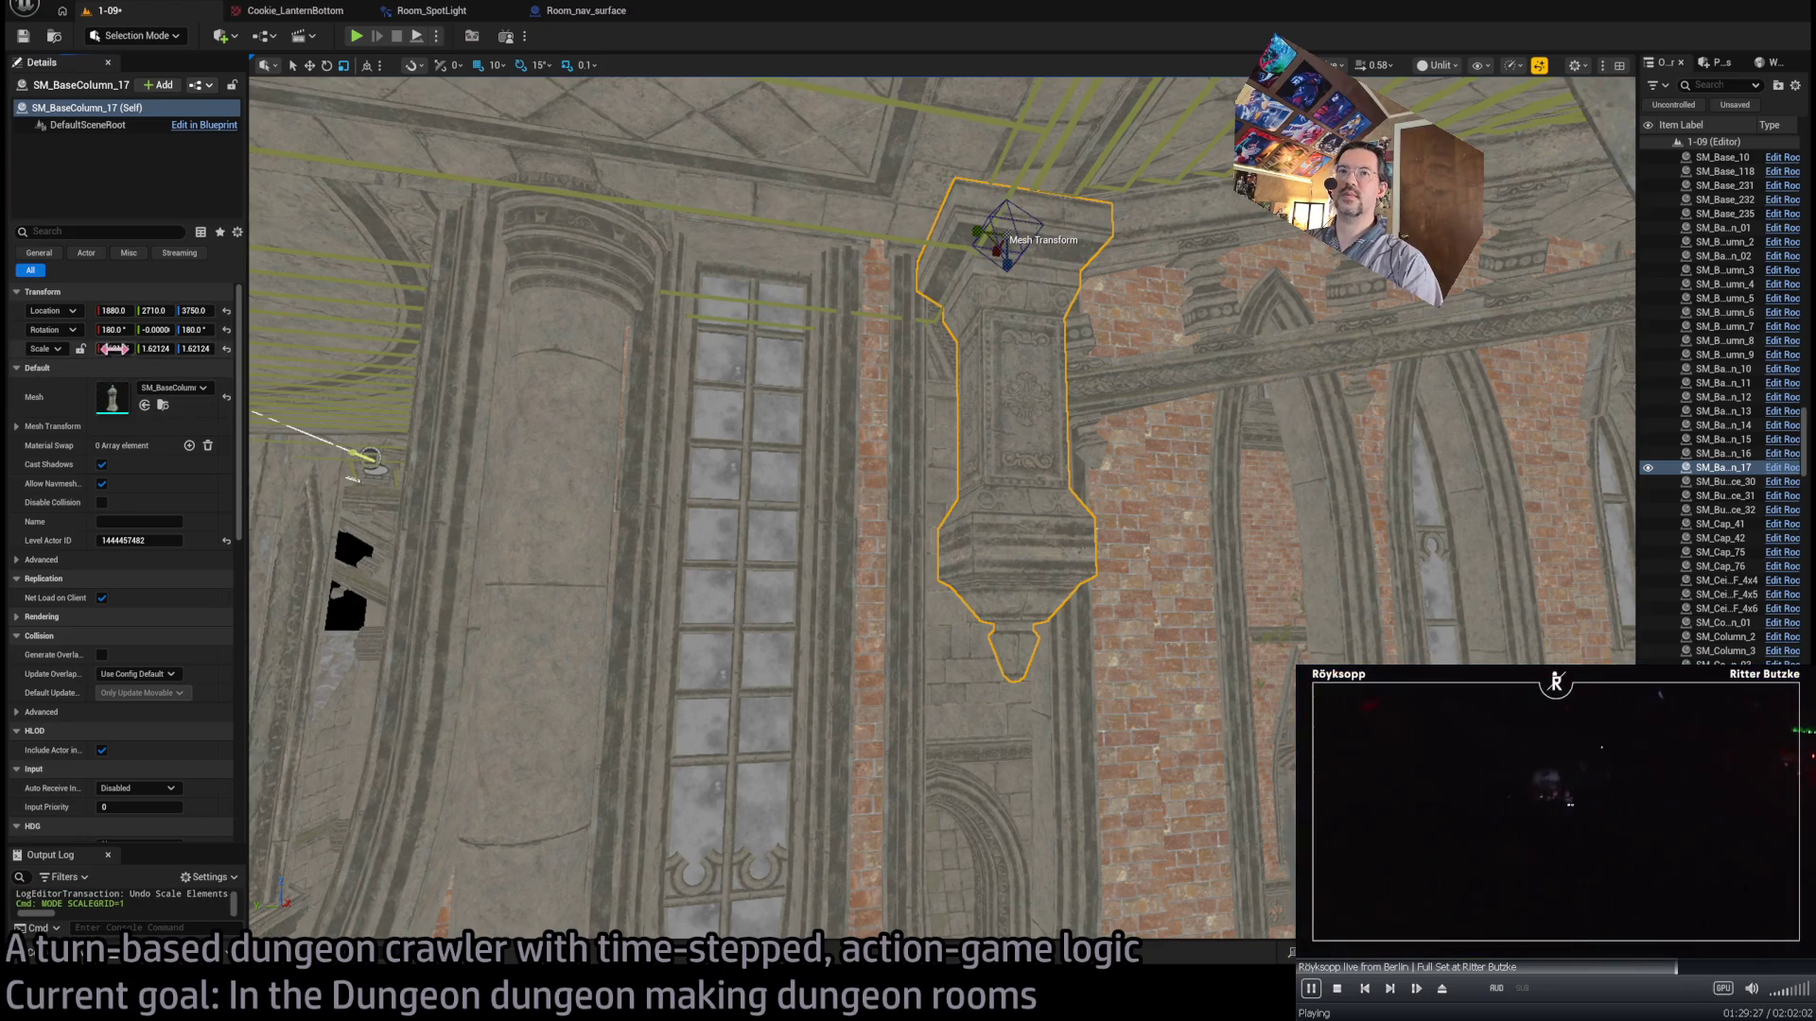
pyautogui.write('1.5')
pyautogui.press('Tab')
pyautogui.write('1.51')
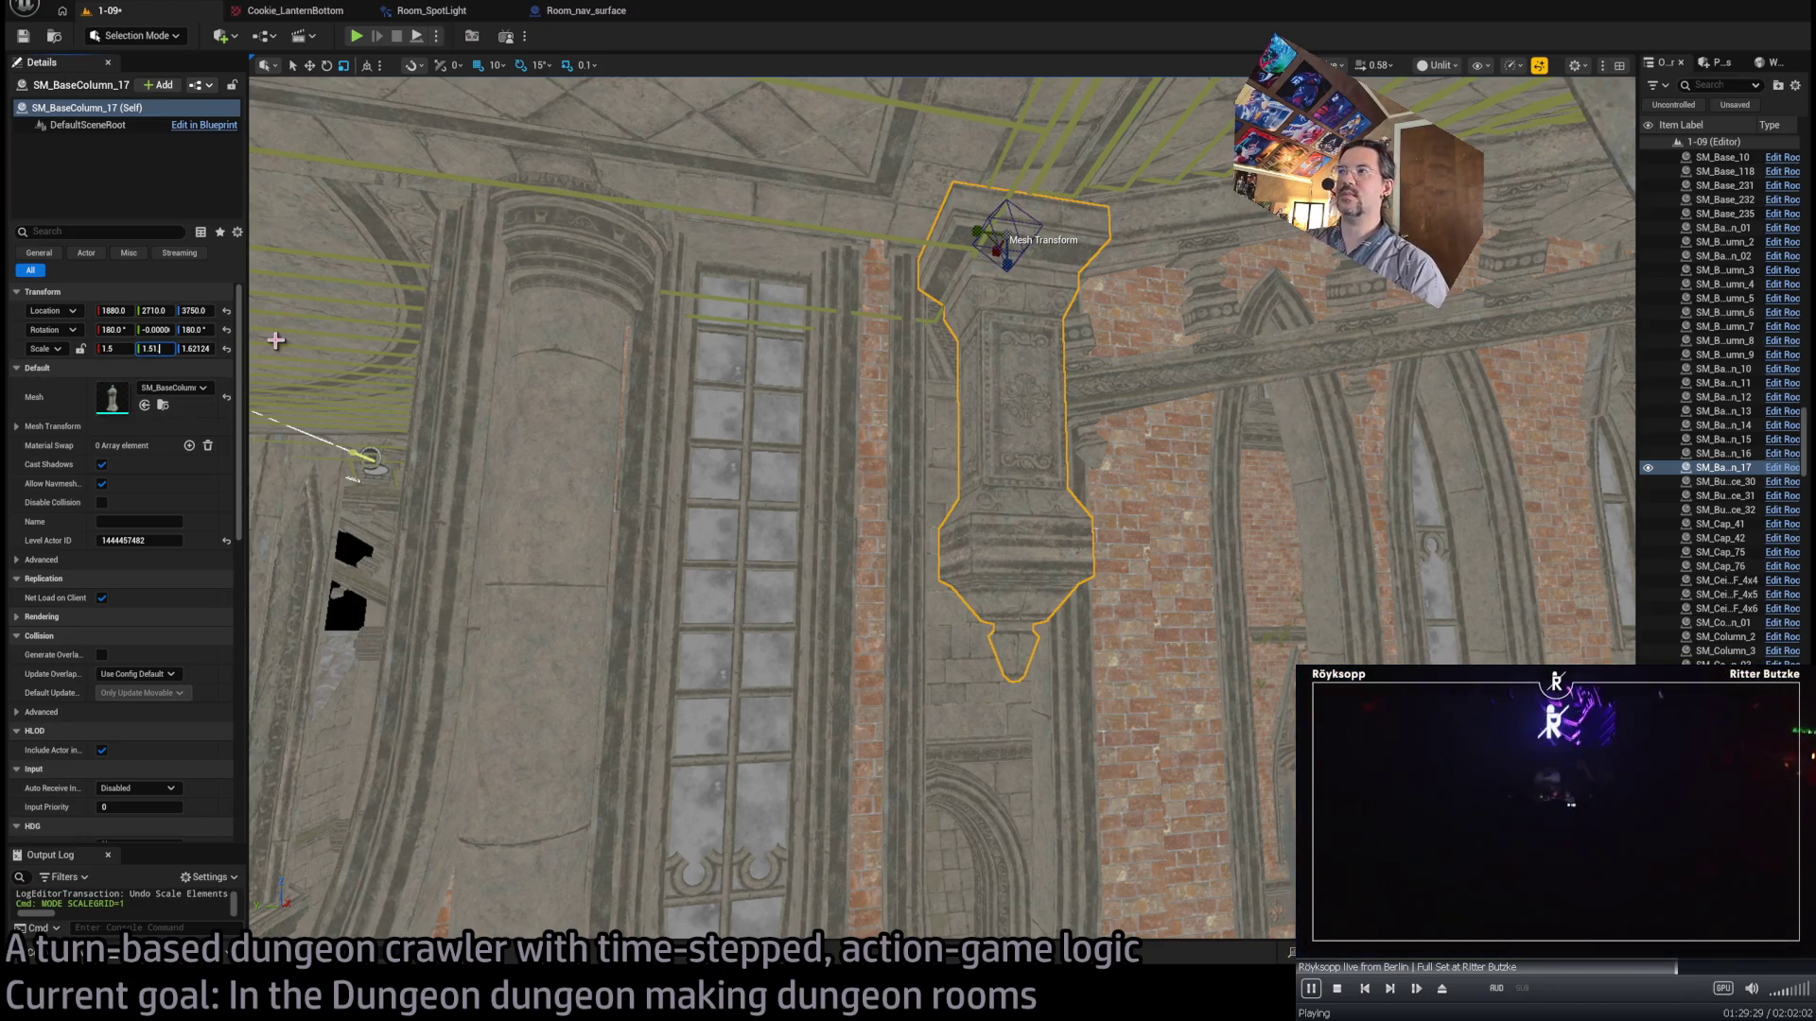
pyautogui.press('BackSpace')
pyautogui.press('Tab')
pyautogui.write('1.5')
pyautogui.press('Return')
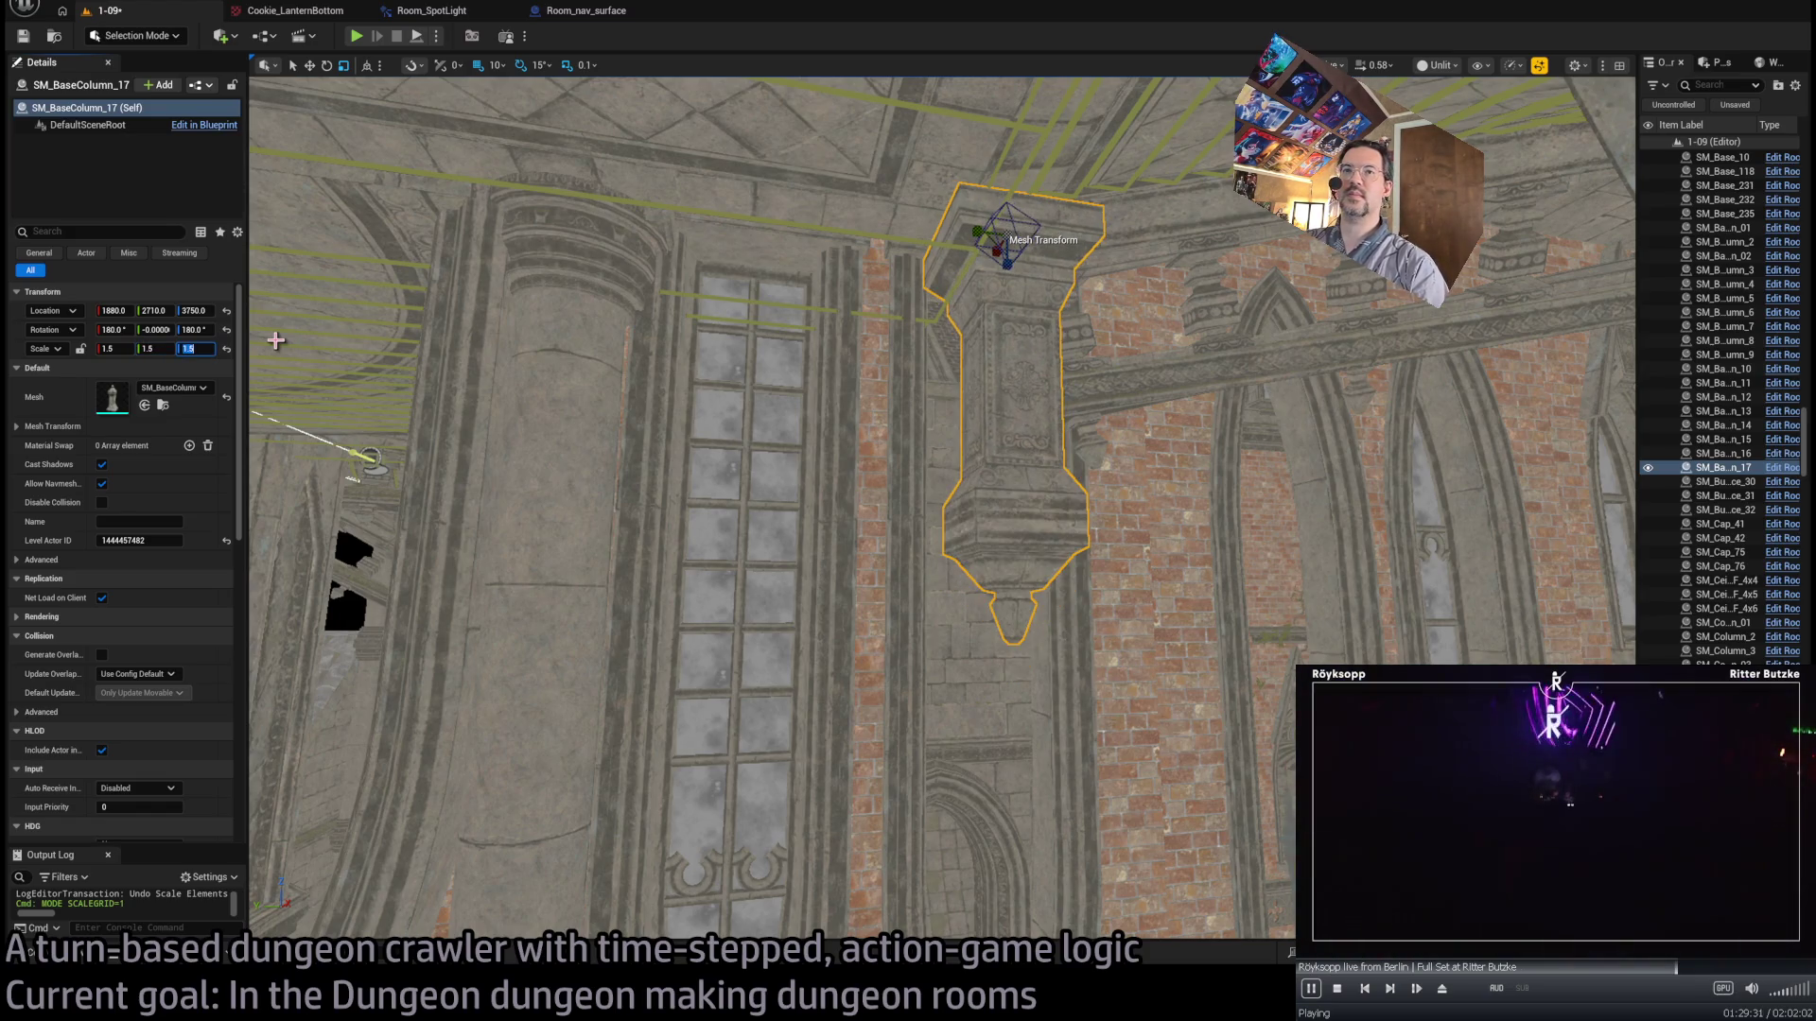
pyautogui.moveTo(772, 480)
pyautogui.mouseDown()
pyautogui.moveTo(819, 326)
pyautogui.moveTo(1126, 275)
pyautogui.moveTo(1252, 275)
pyautogui.mouseUp()
# - Nudge the duplicate SM_BaseColumn_18 along X and Y beside the first column, undoing the accidental lowering
pyautogui.press('f')
pyautogui.moveTo(941, 508); pyautogui.dragTo(1012, 435)
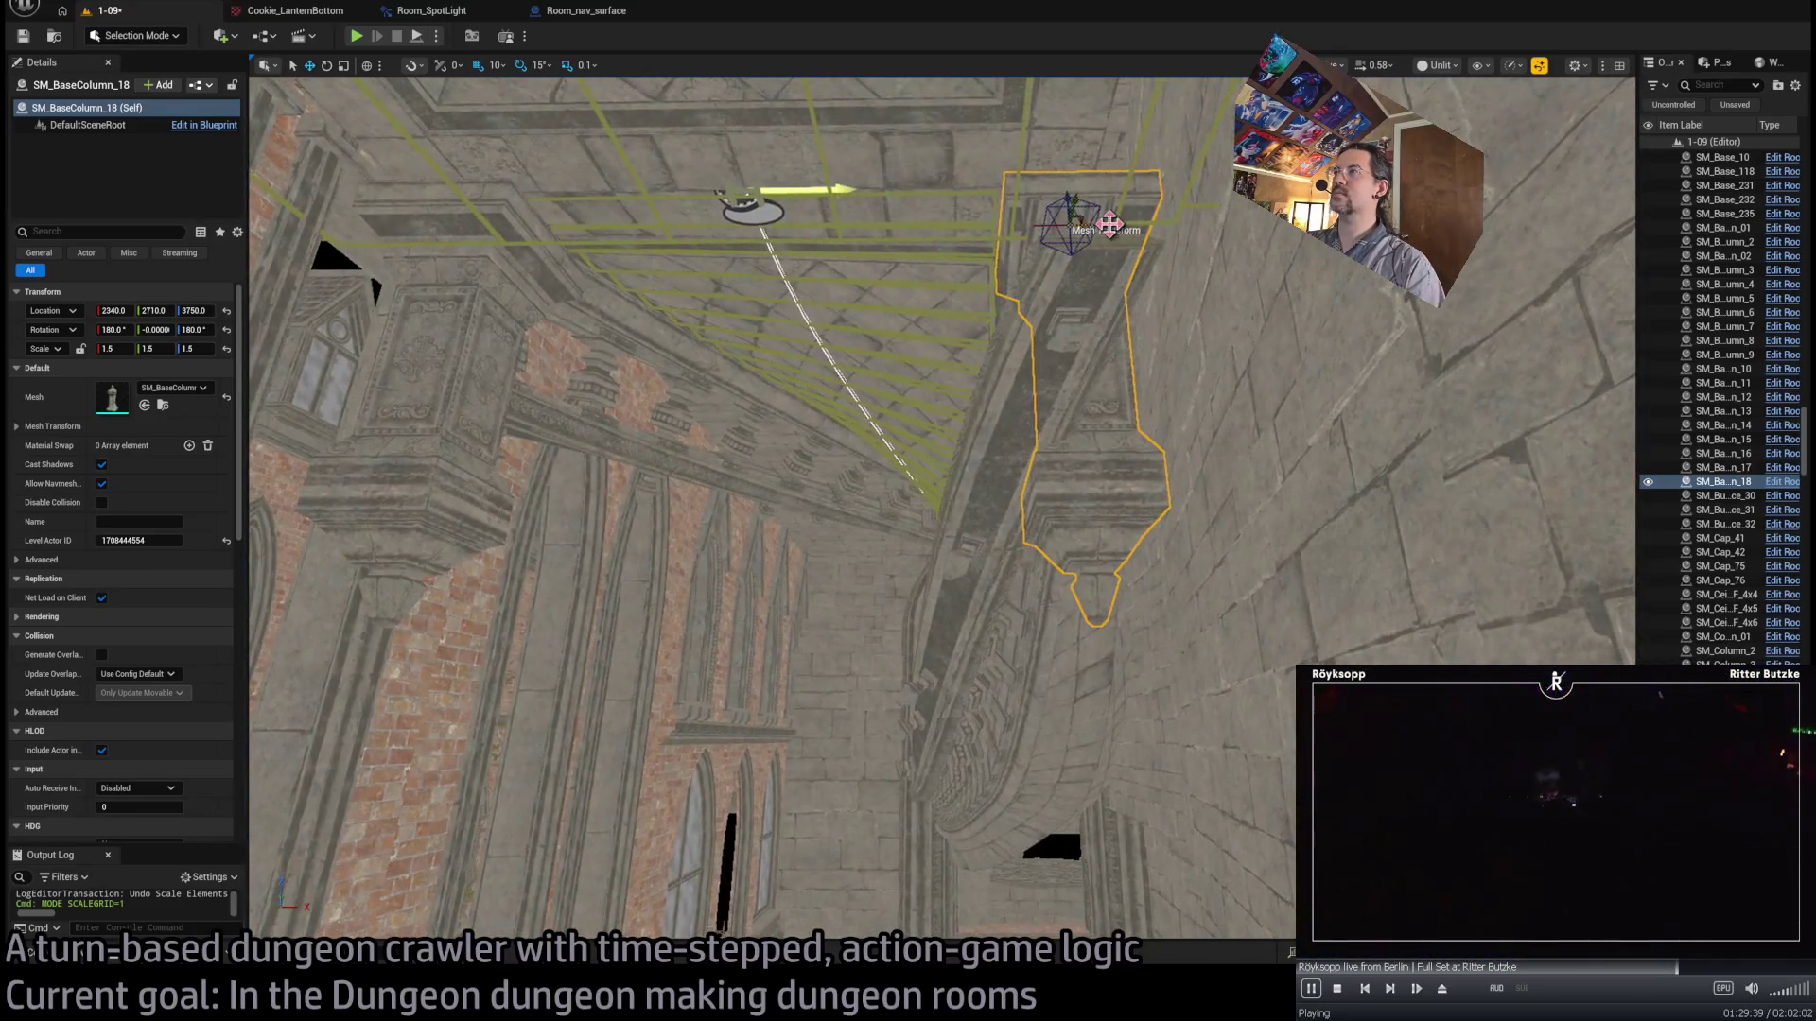
pyautogui.moveTo(1126, 221); pyautogui.dragTo(1040, 271)
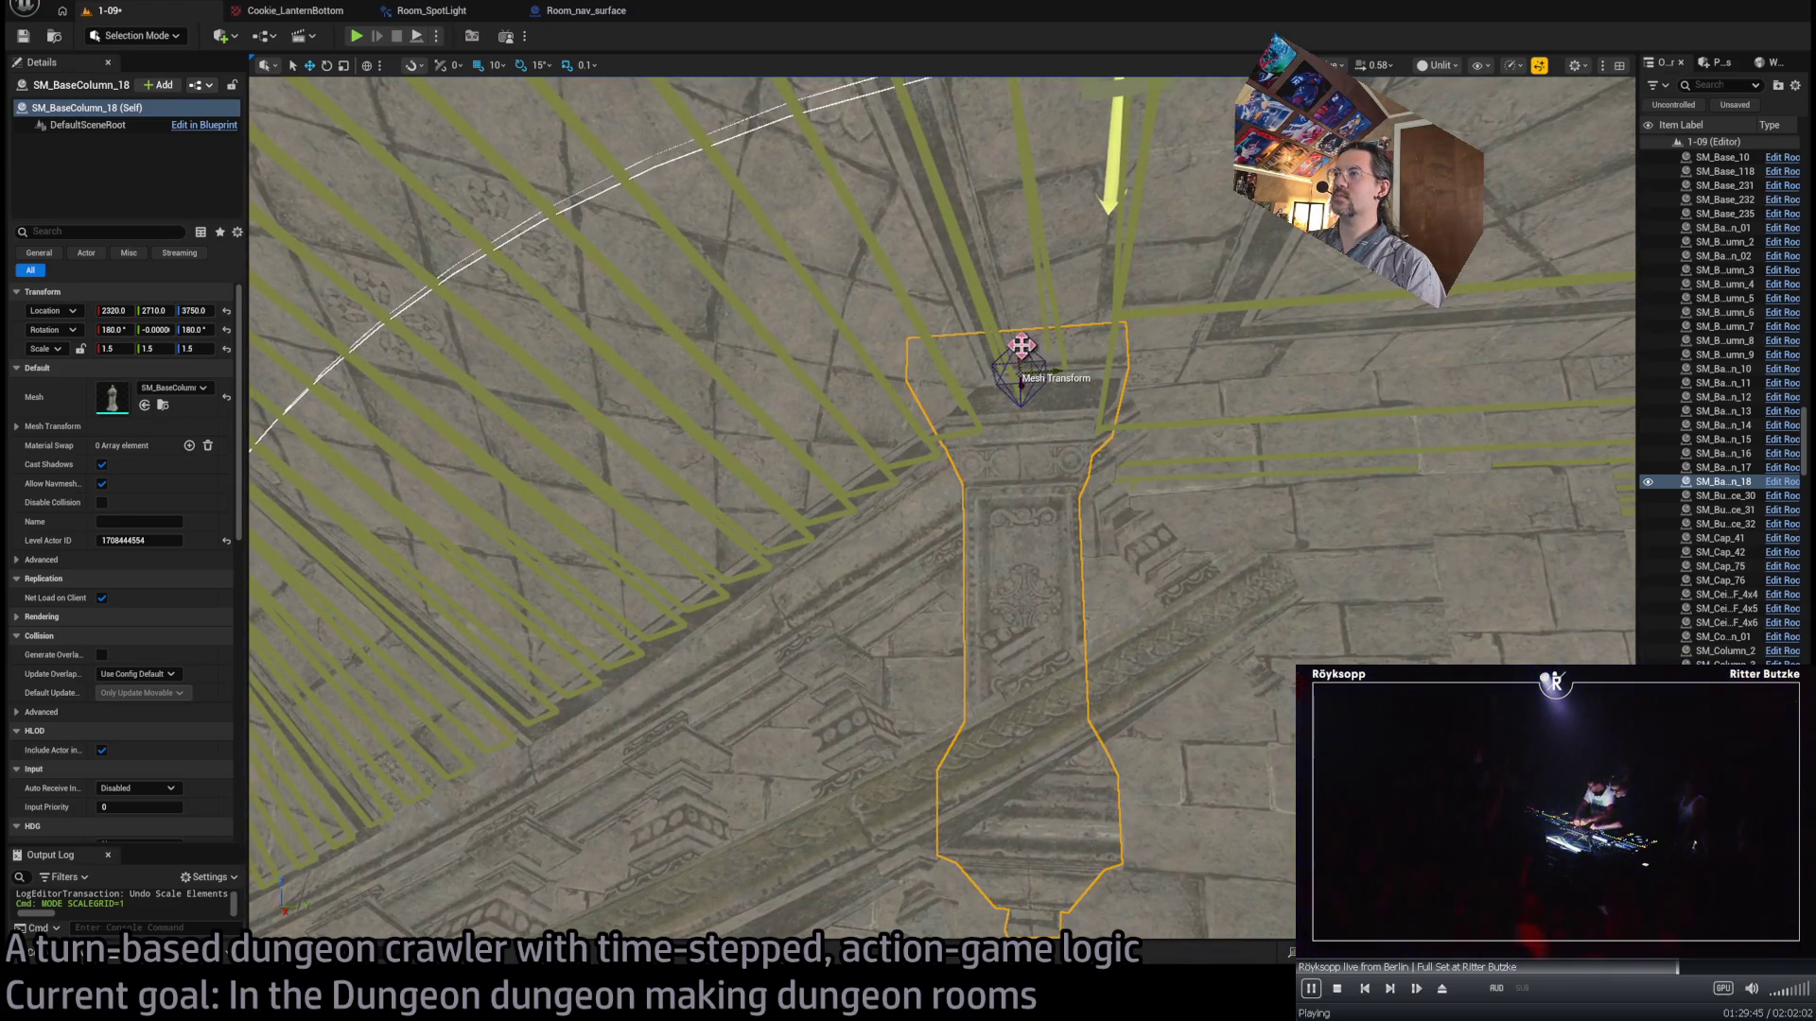
pyautogui.moveTo(1021, 346)
pyautogui.mouseDown()
pyautogui.moveTo(1021, 404)
pyautogui.moveTo(1045, 385)
pyautogui.moveTo(1033, 372)
pyautogui.moveTo(984, 515)
pyautogui.moveTo(1050, 484)
pyautogui.mouseUp()
pyautogui.hotkey('ctrl', 'z')
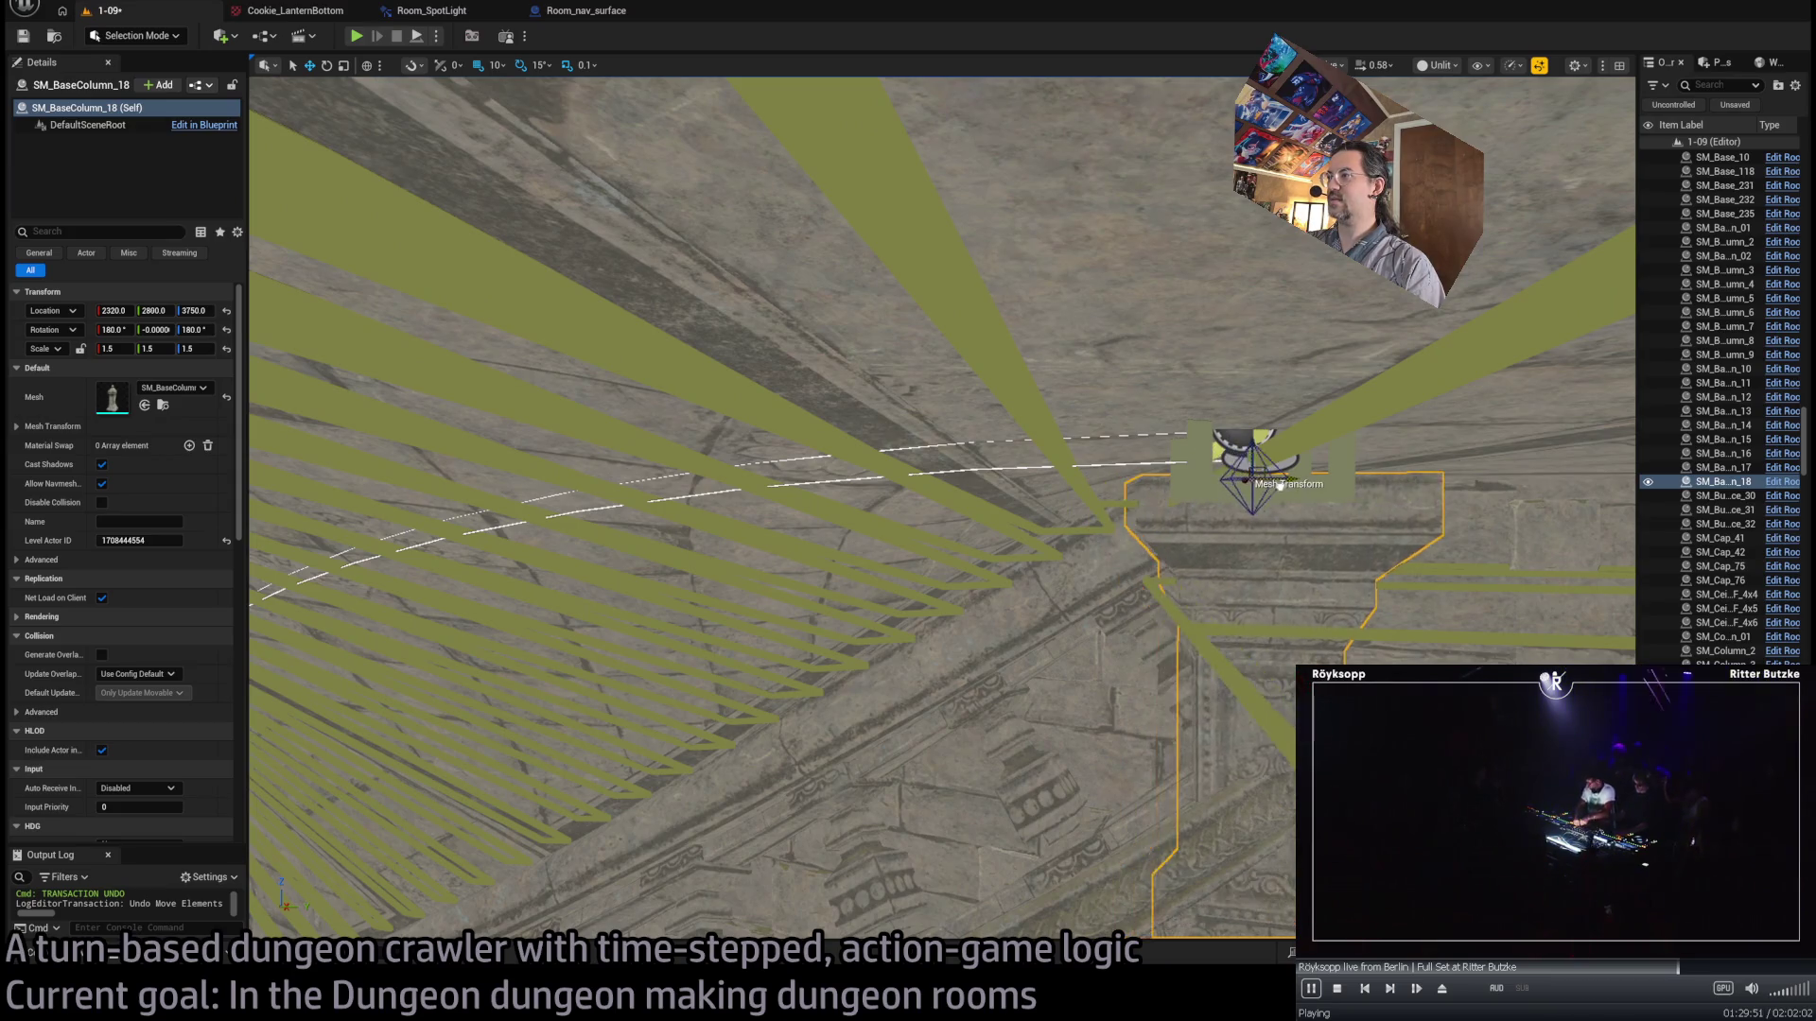
pyautogui.moveTo(1308, 479); pyautogui.dragTo(1320, 416)
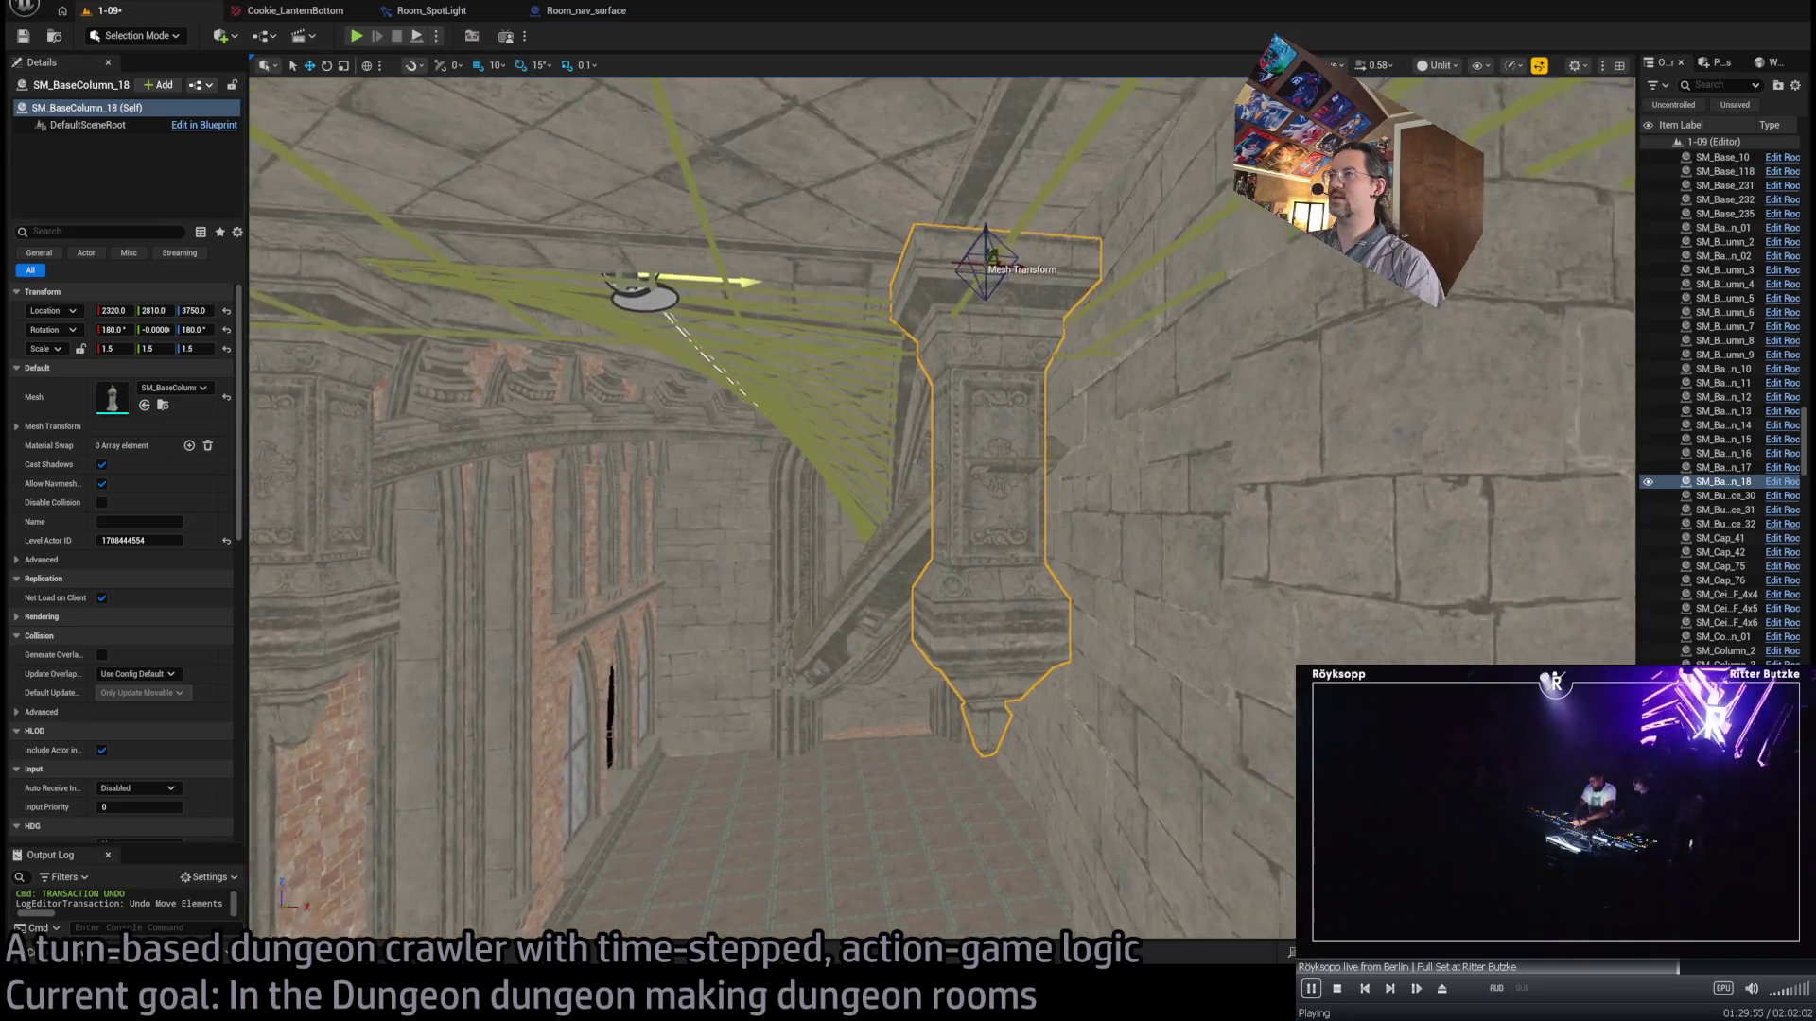
pyautogui.moveTo(831, 281); pyautogui.dragTo(861, 274)
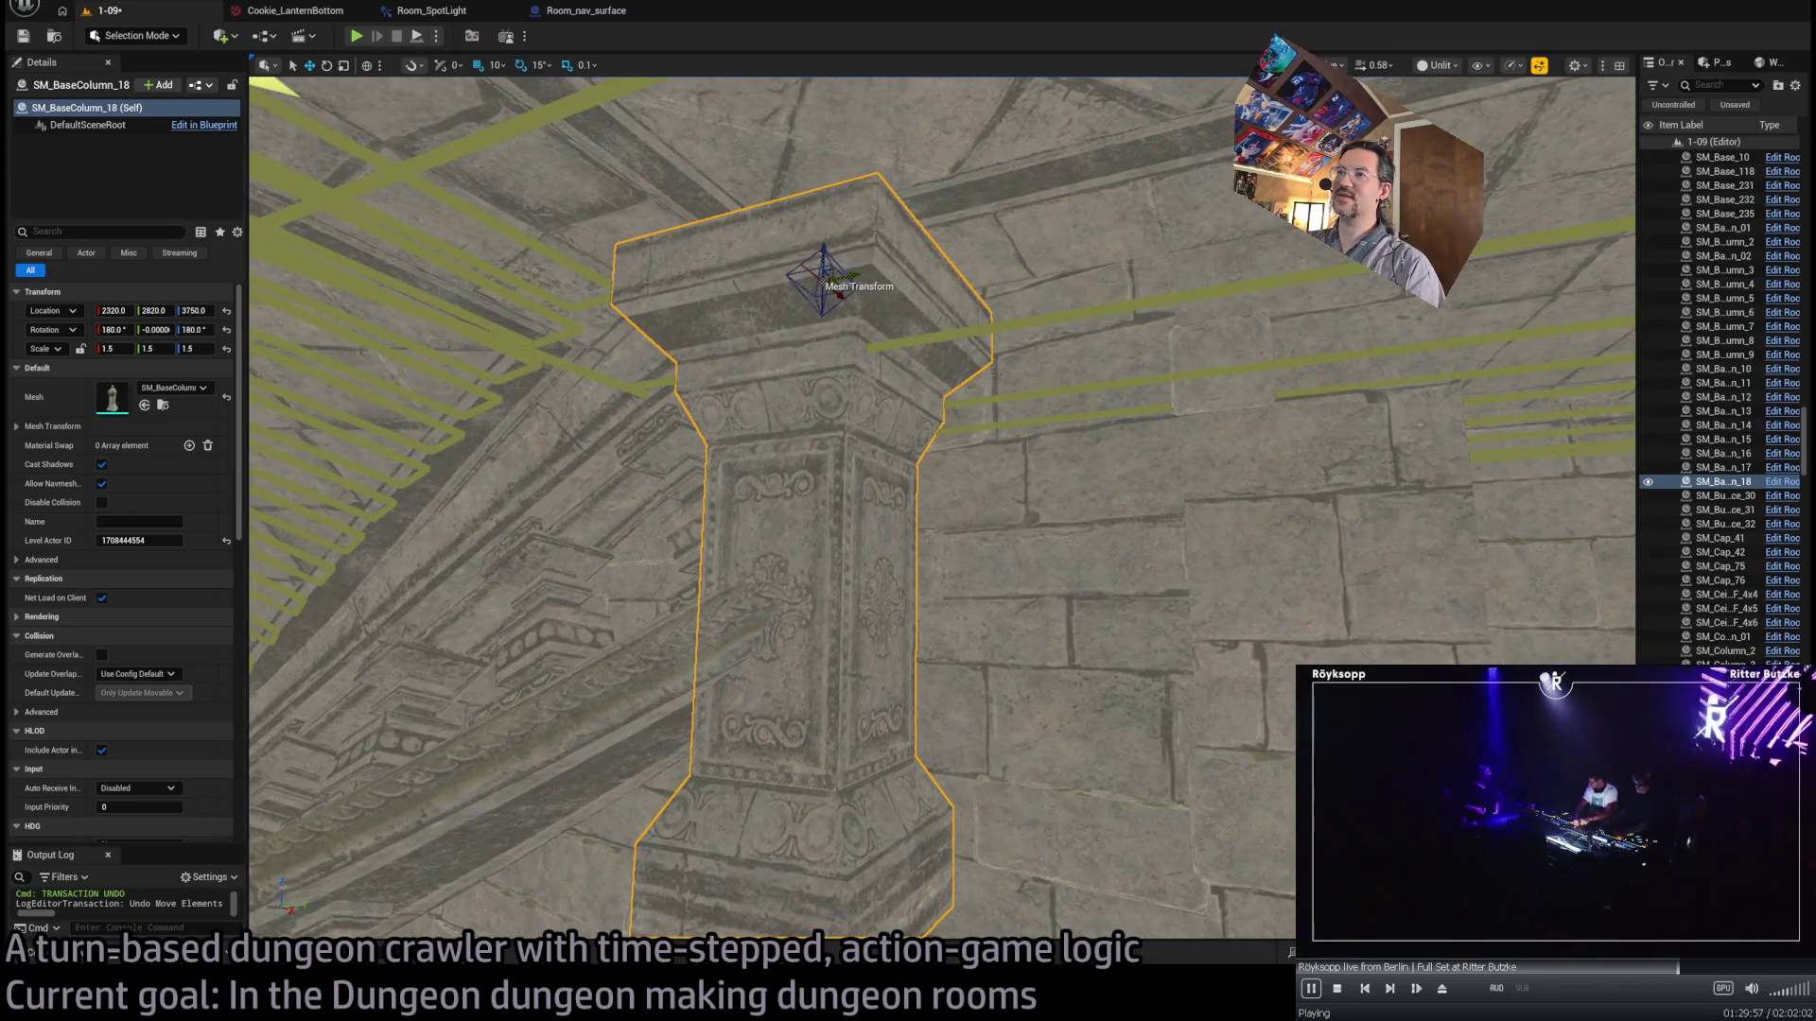
# - Orbit the view up to the vaulted ceiling and over toward the curved spline floor
pyautogui.moveTo(946, 511)
pyautogui.mouseDown()
pyautogui.moveTo(908, 496)
pyautogui.moveTo(894, 449)
pyautogui.mouseUp()
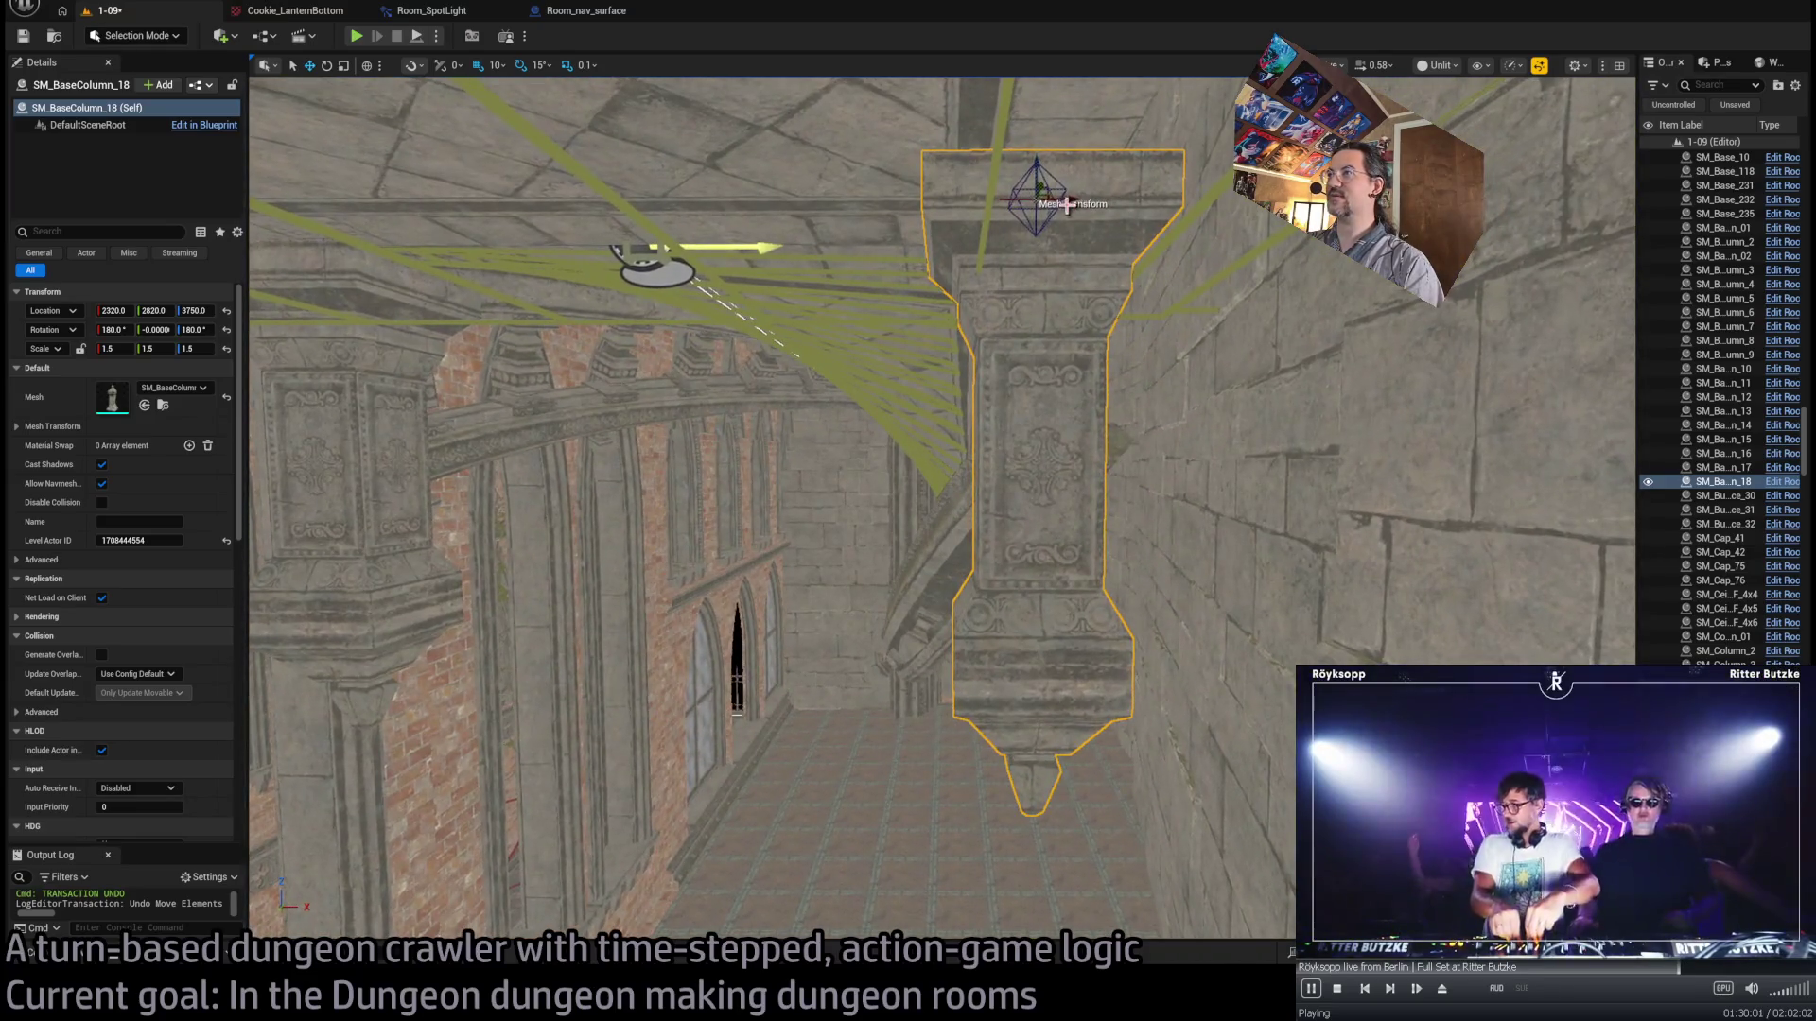
pyautogui.moveTo(893, 449)
pyautogui.mouseDown()
pyautogui.moveTo(879, 454)
pyautogui.moveTo(946, 445)
pyautogui.mouseUp()
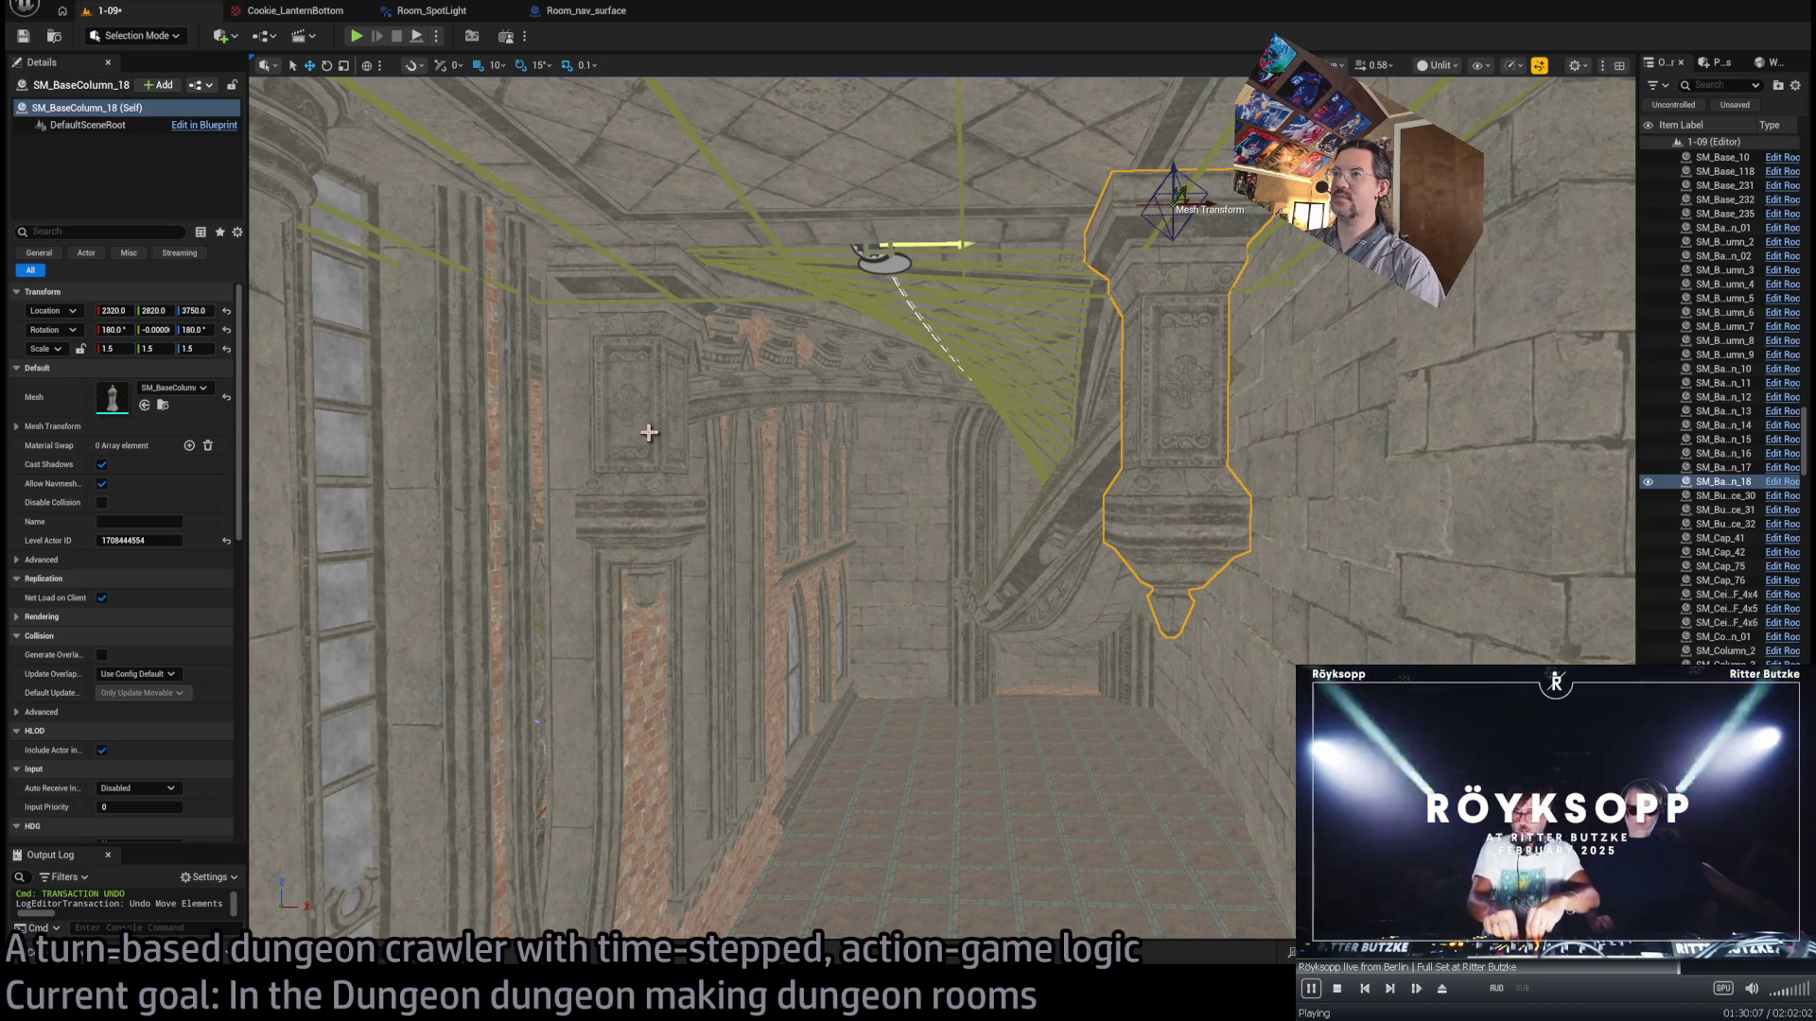
pyautogui.moveTo(797, 467); pyautogui.dragTo(766, 412)
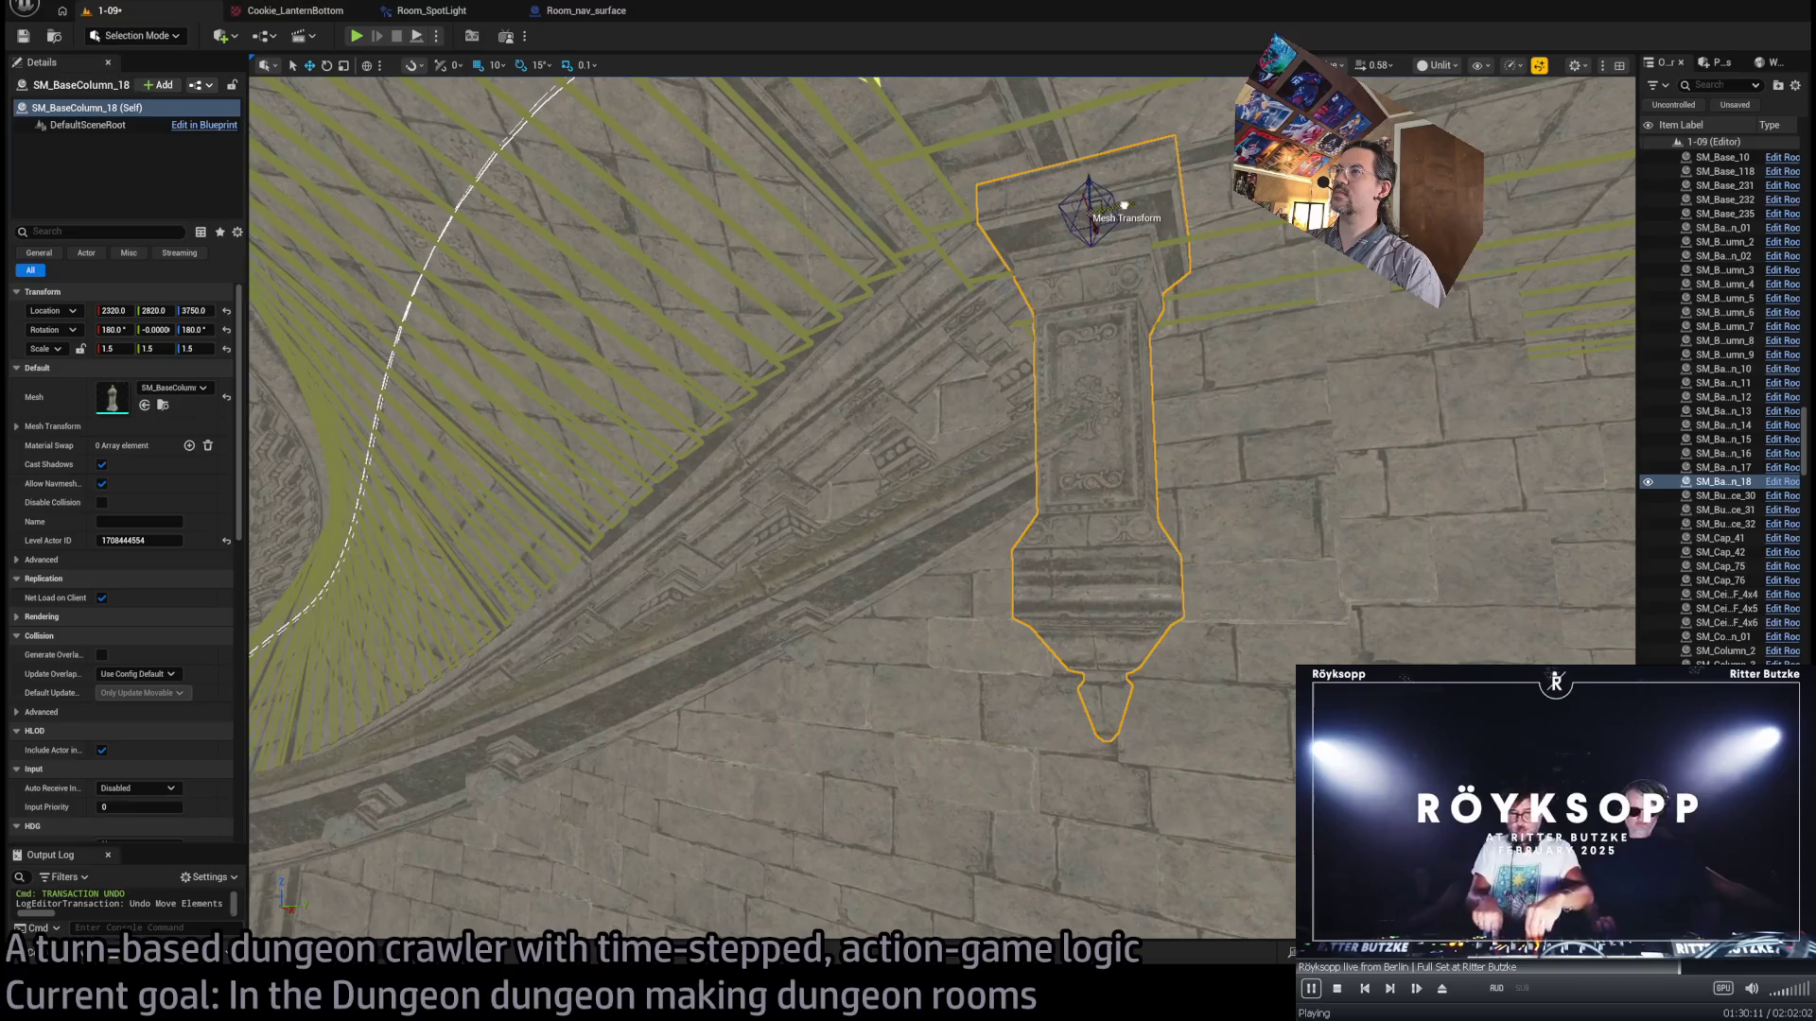
pyautogui.moveTo(1097, 213)
pyautogui.mouseDown()
pyautogui.moveTo(993, 182)
pyautogui.moveTo(1087, 223)
pyautogui.moveTo(1039, 264)
pyautogui.mouseUp()
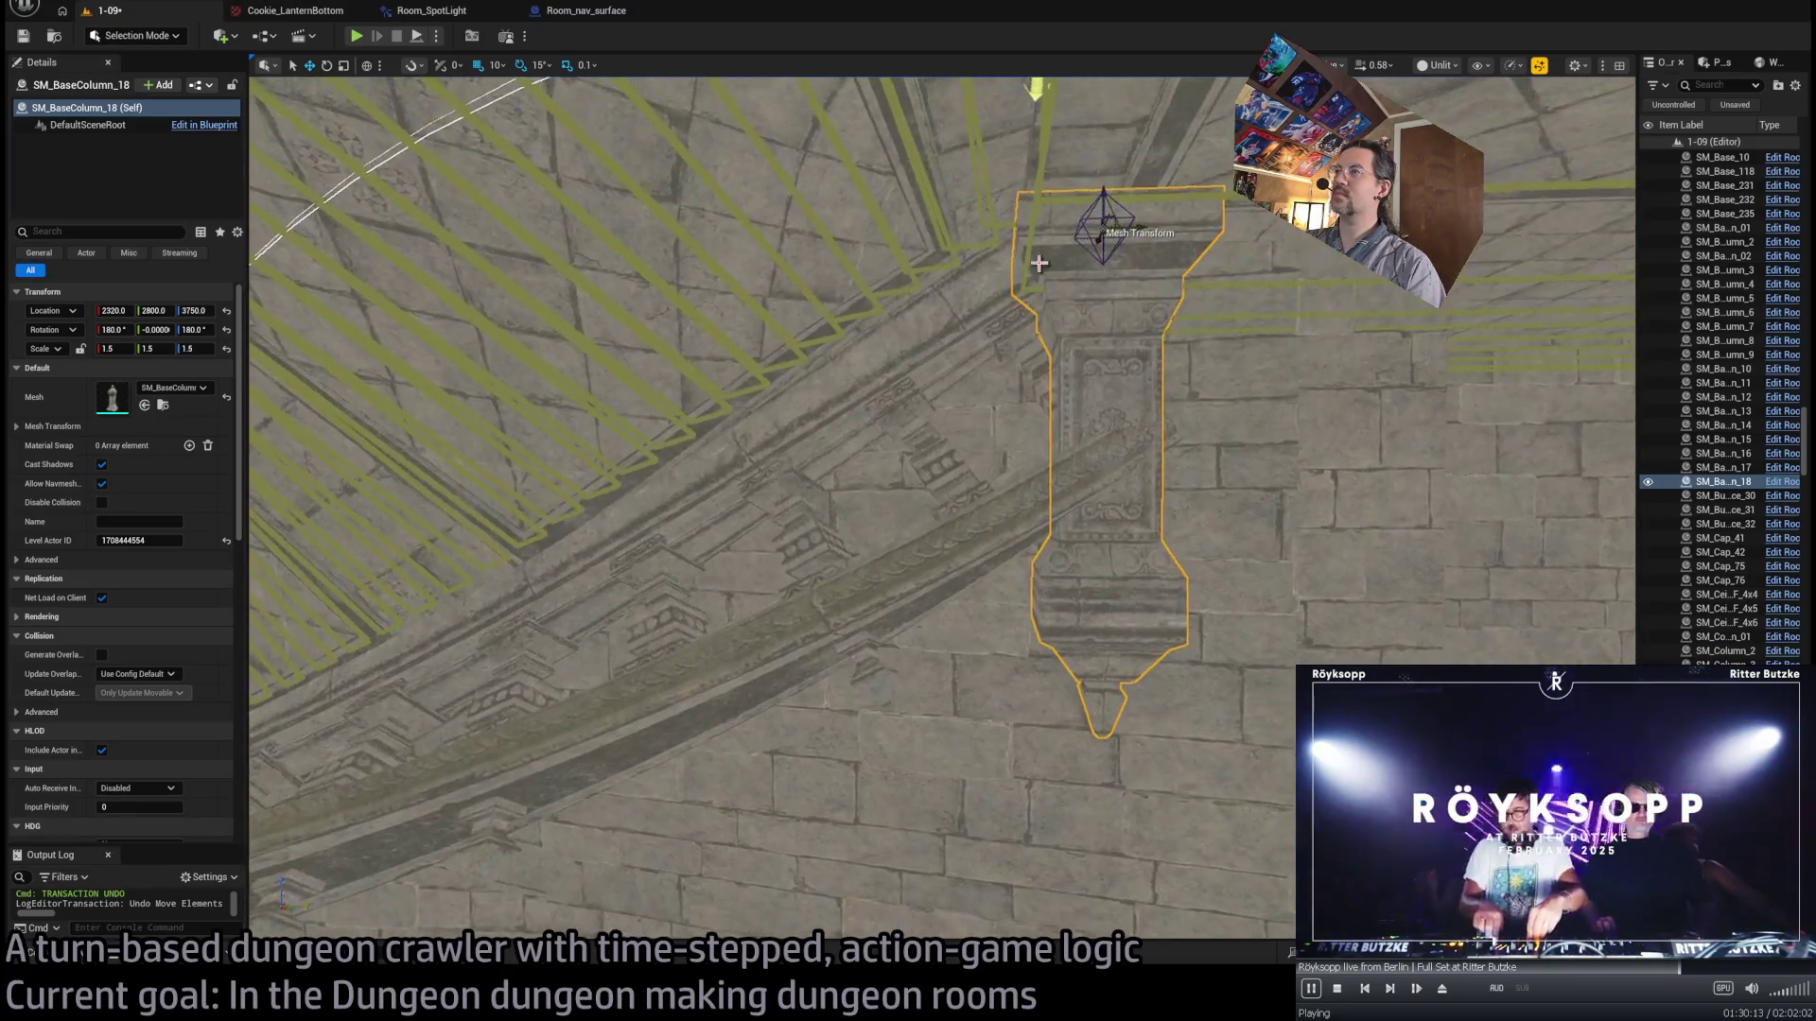
# - Shift Room_SplineMesh4's Meshes Slot 1 railing Offset X slightly, to about 0.06
pyautogui.click(913, 356)
pyautogui.press('f')
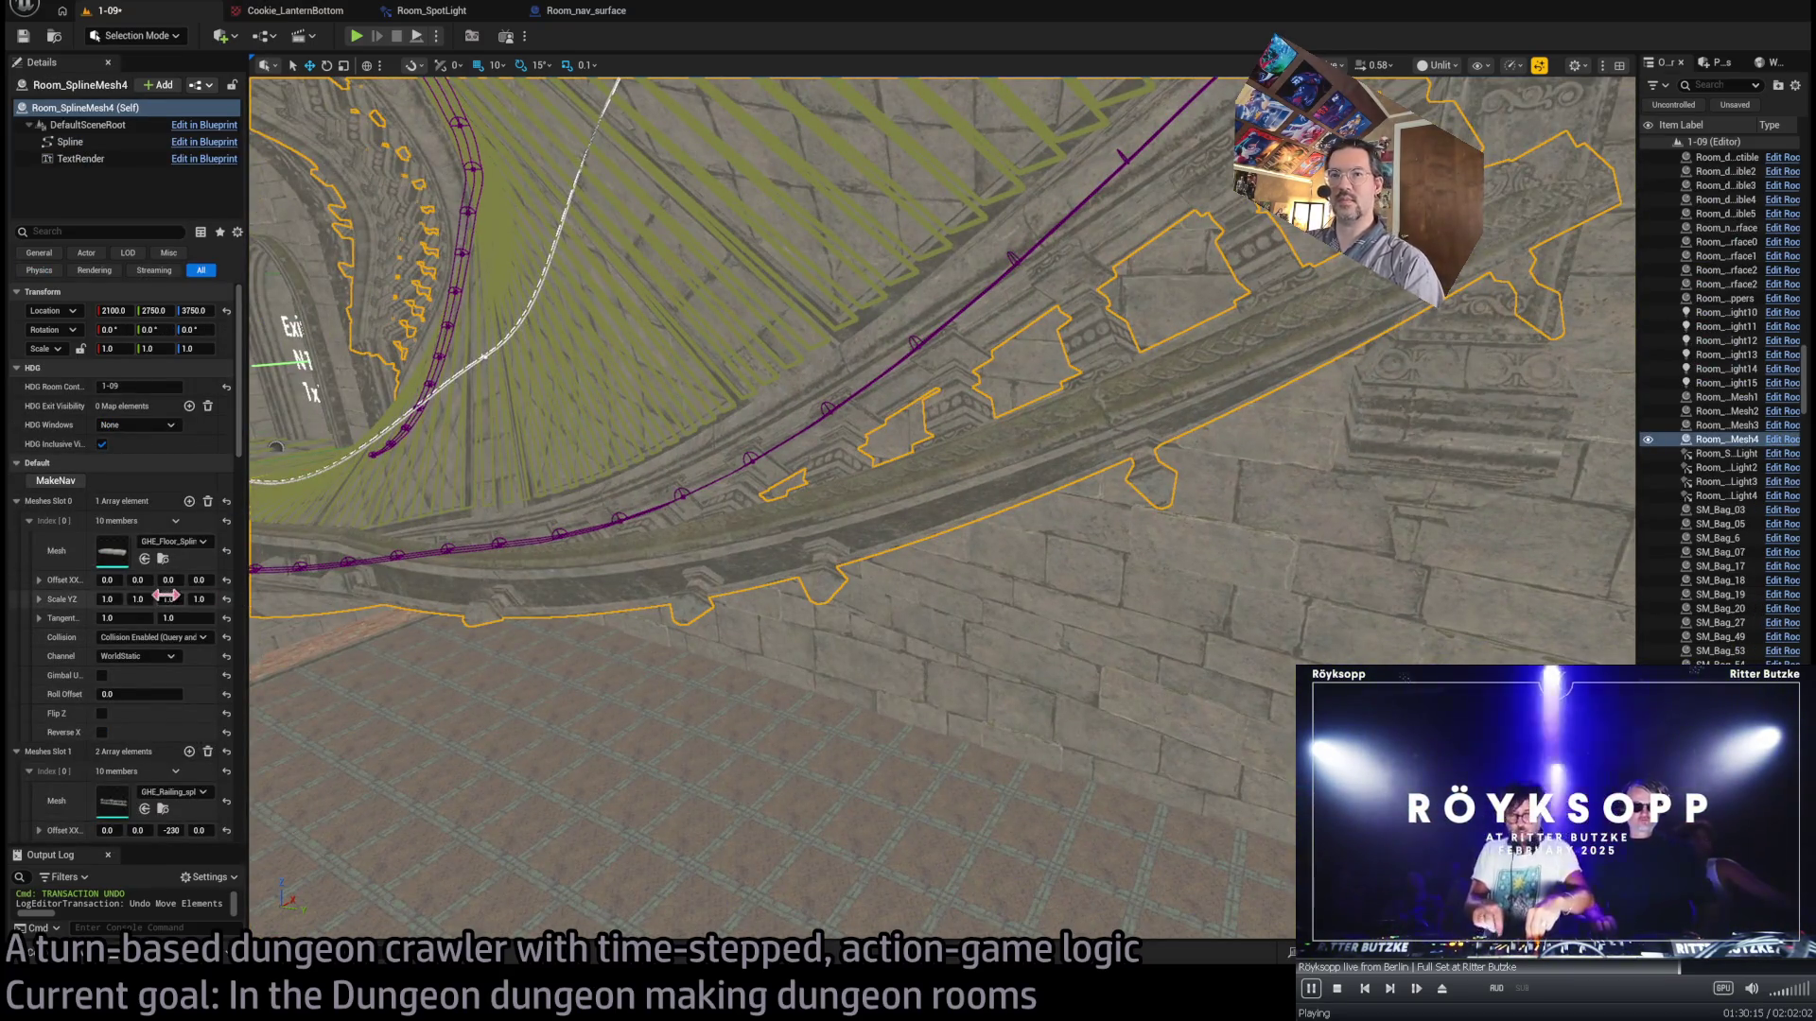
pyautogui.scroll(-1, 166, 595)
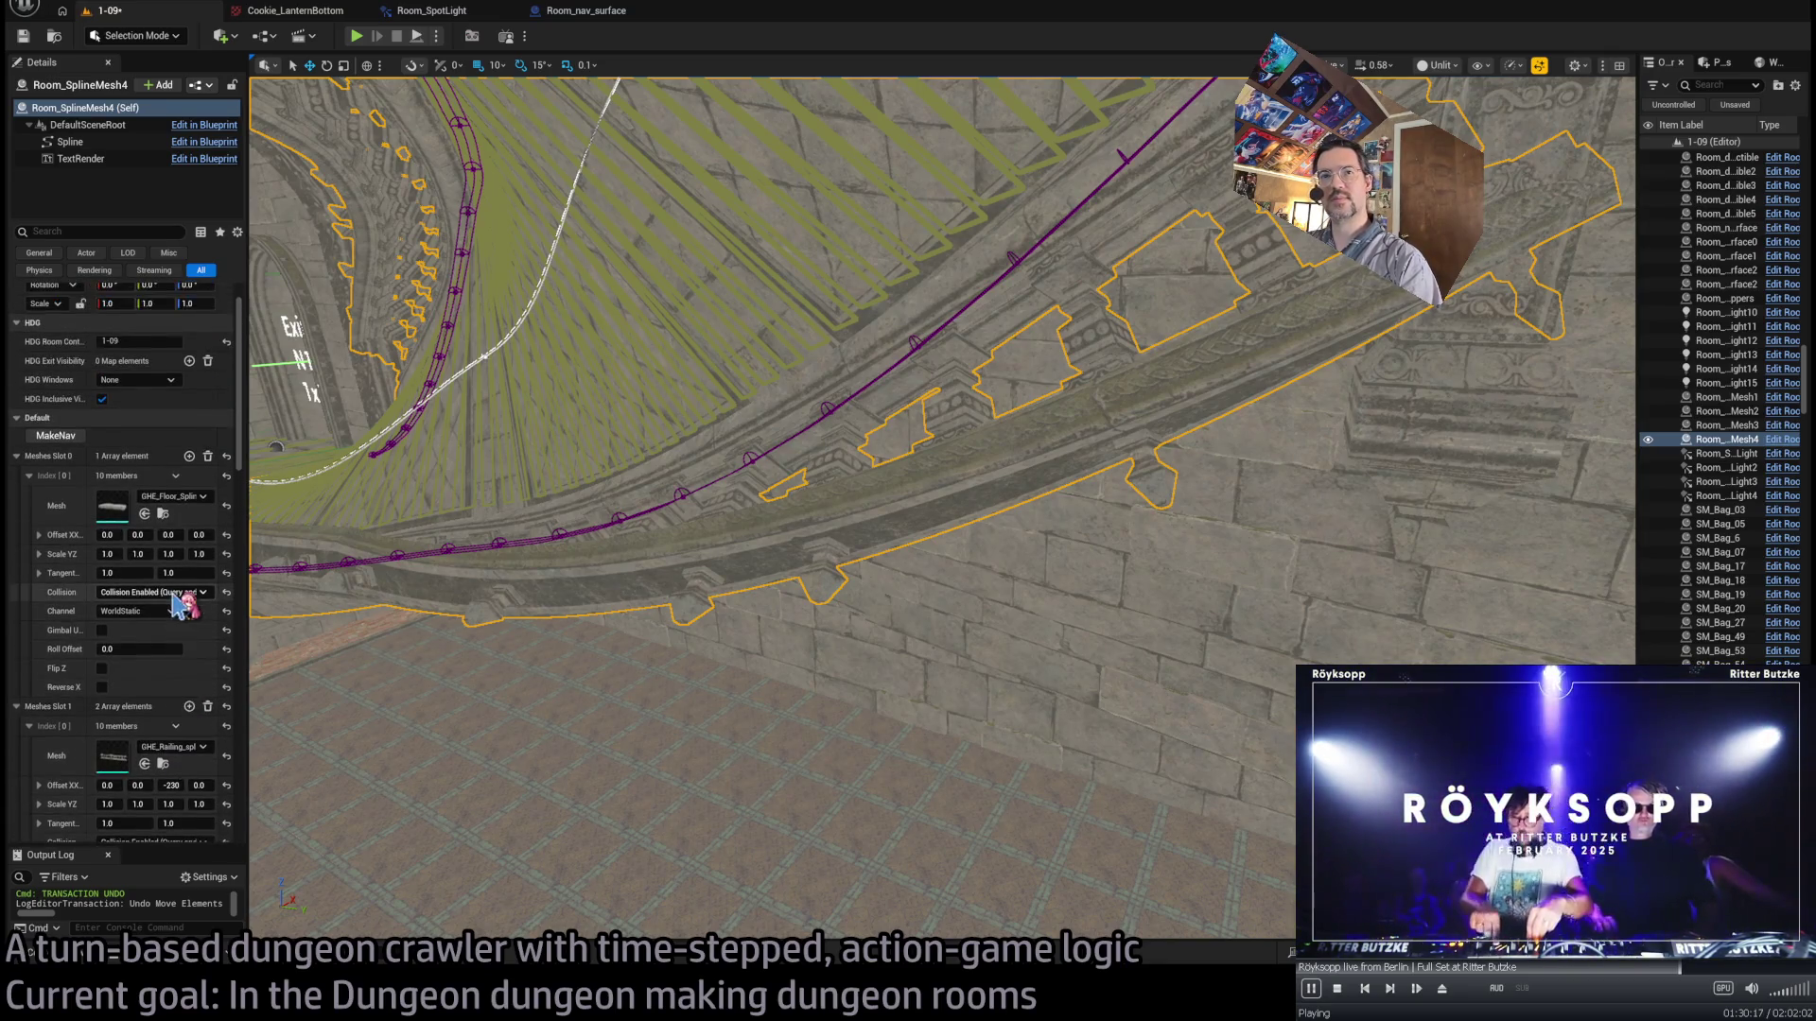
pyautogui.scroll(-3, 180, 606)
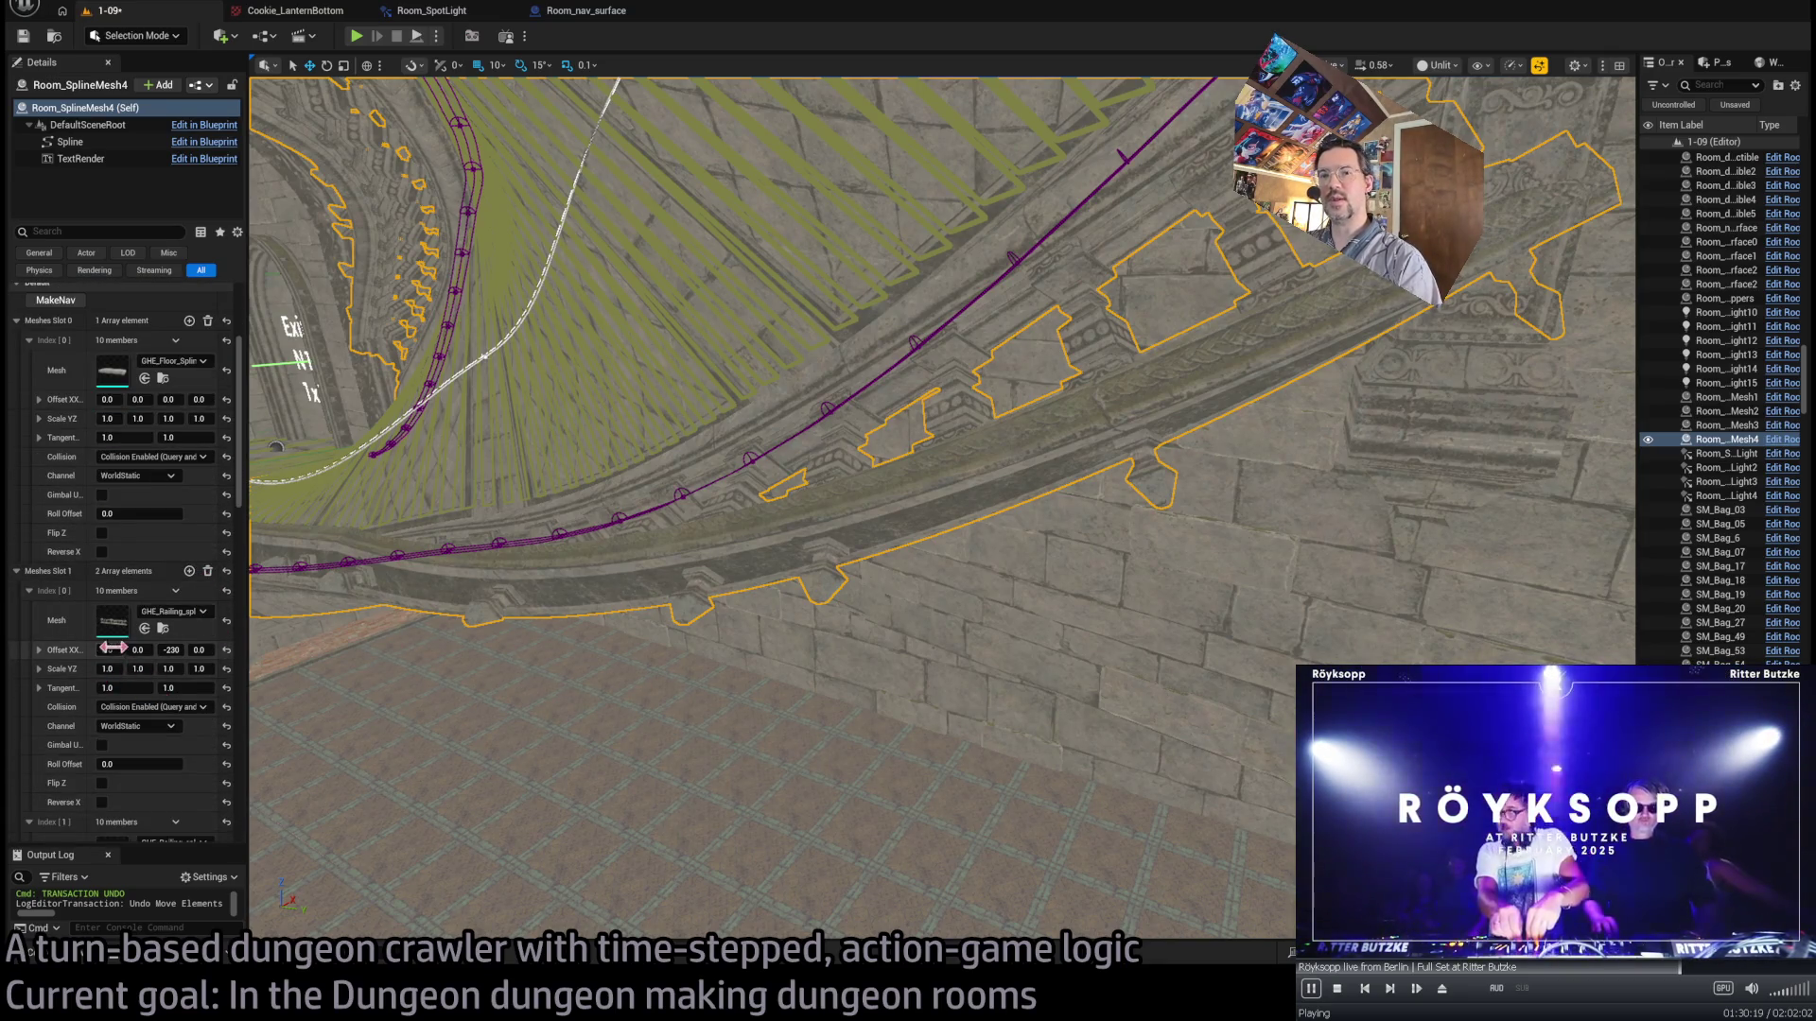
pyautogui.moveTo(109, 650); pyautogui.dragTo(277, 591)
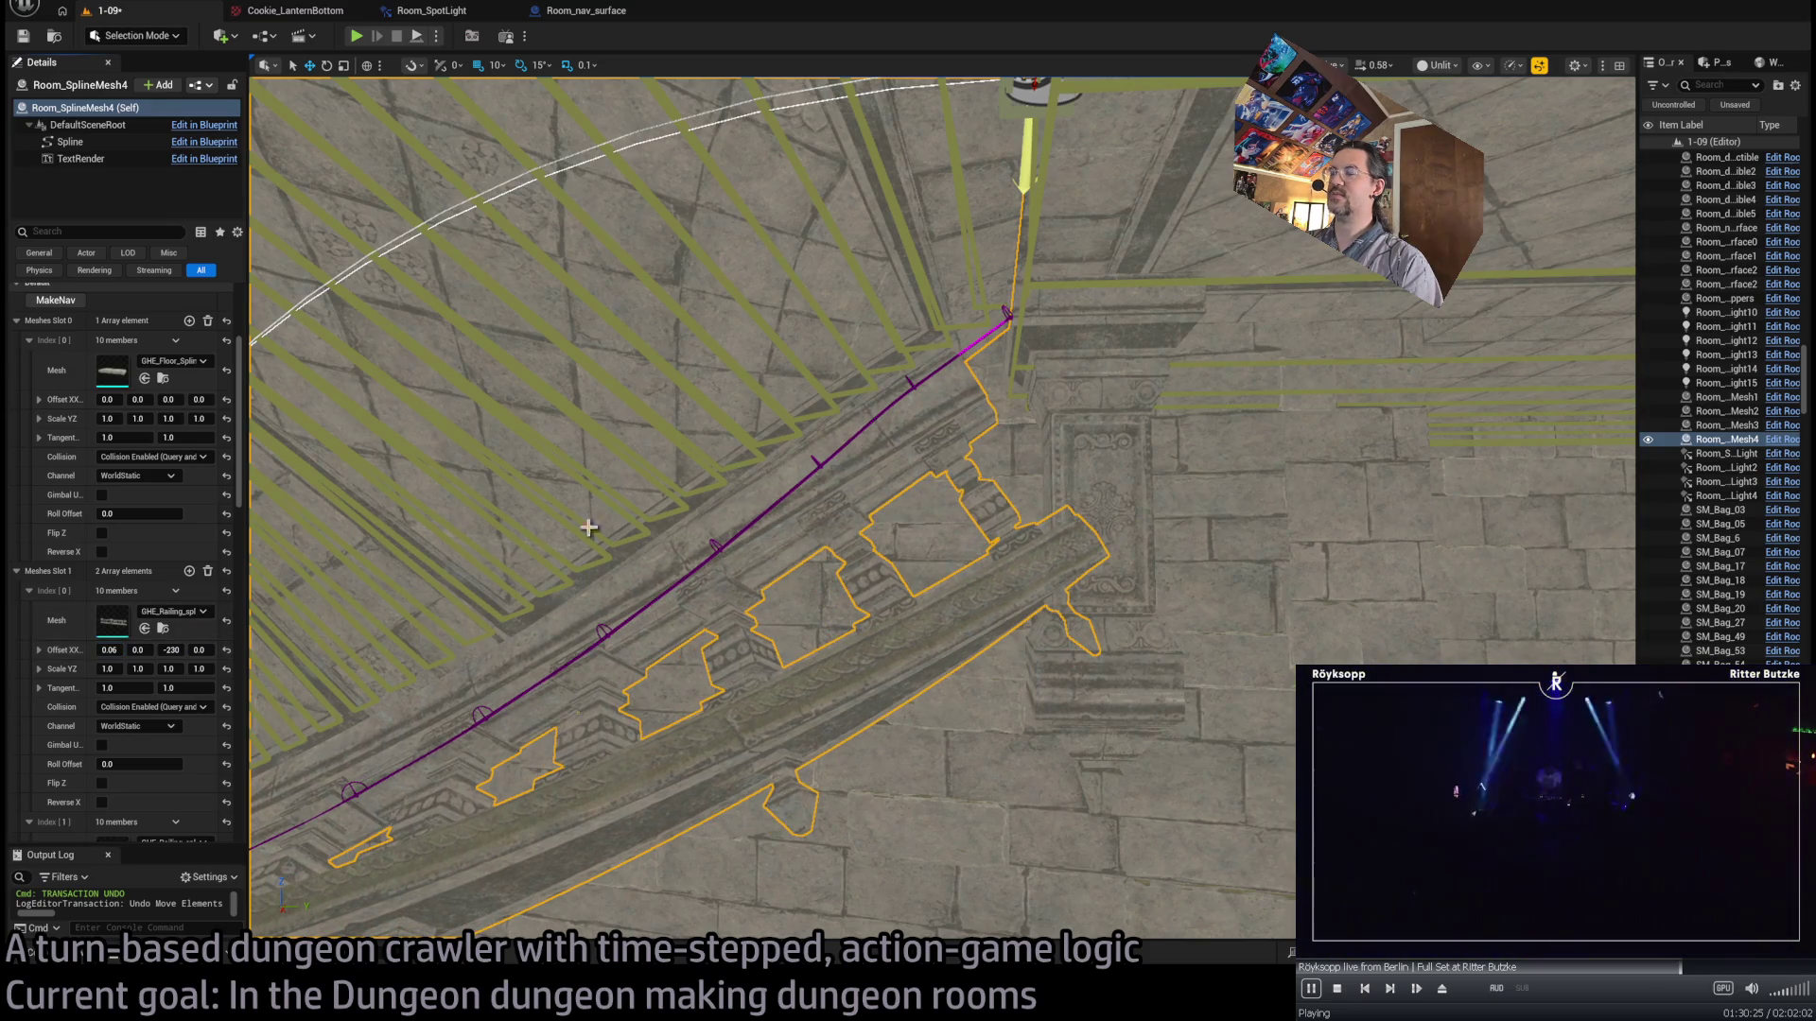
pyautogui.scroll(2, 942, 508)
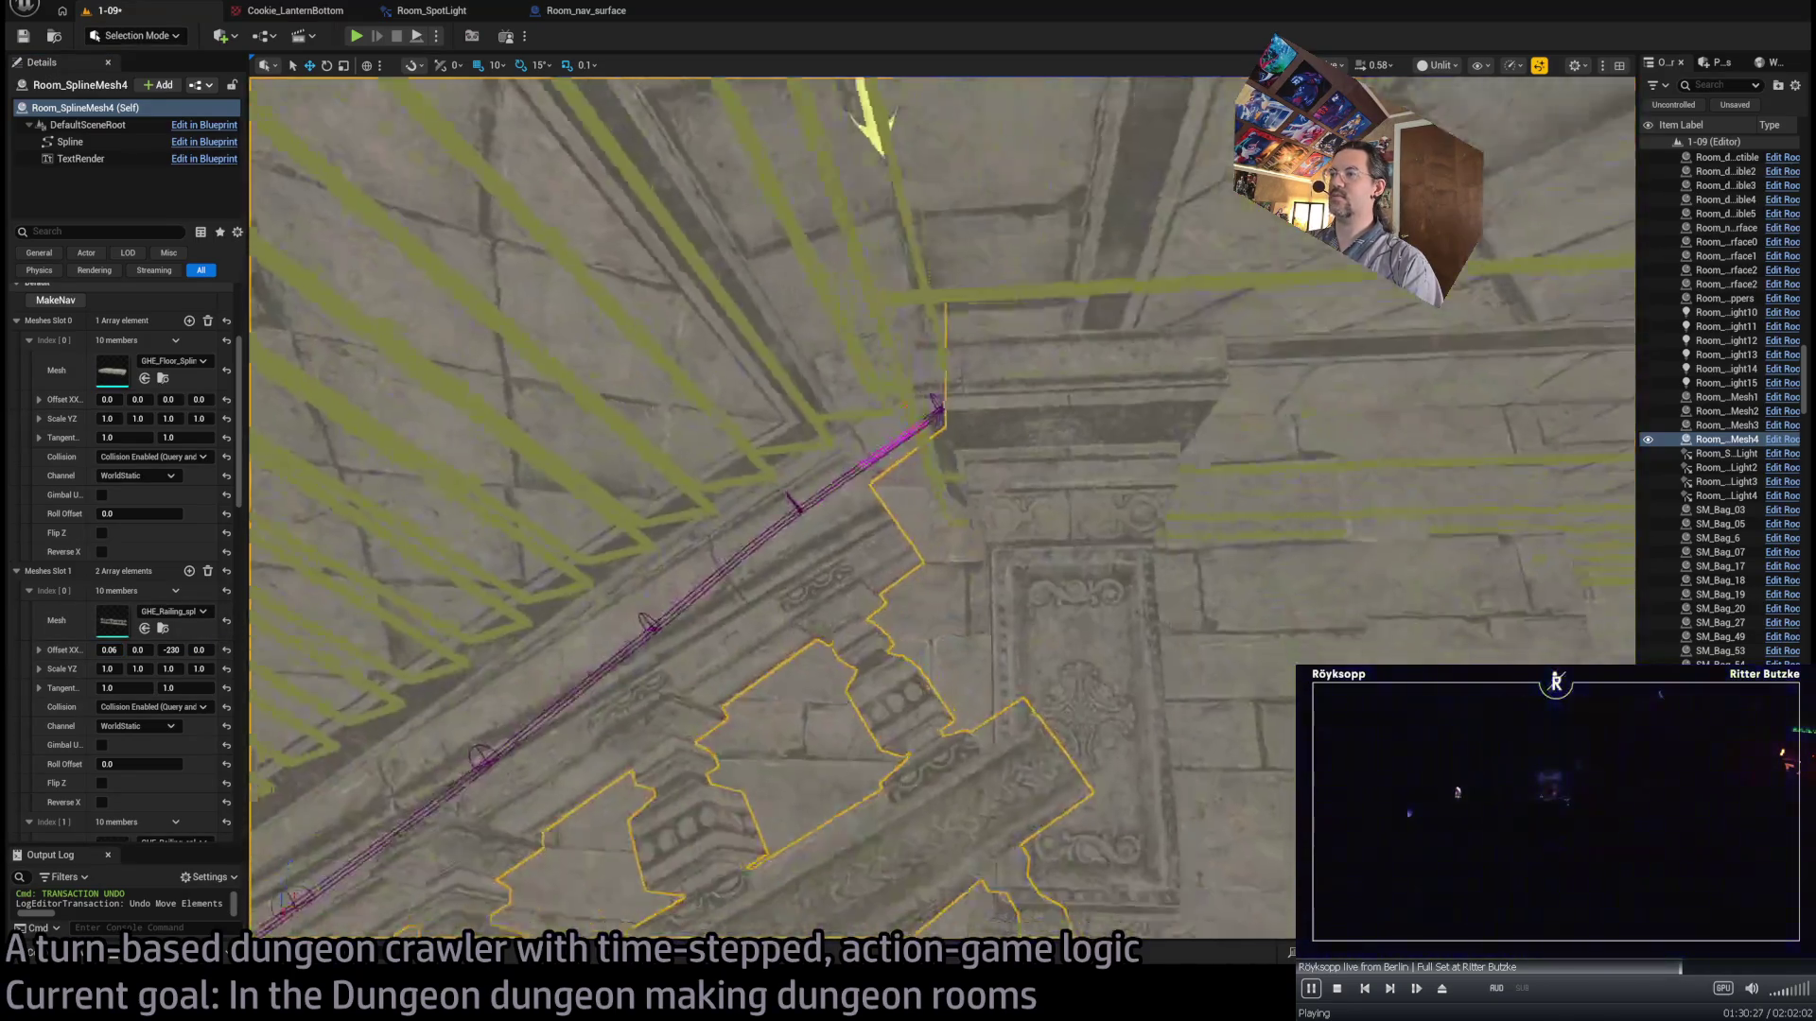
pyautogui.scroll(-3, 942, 508)
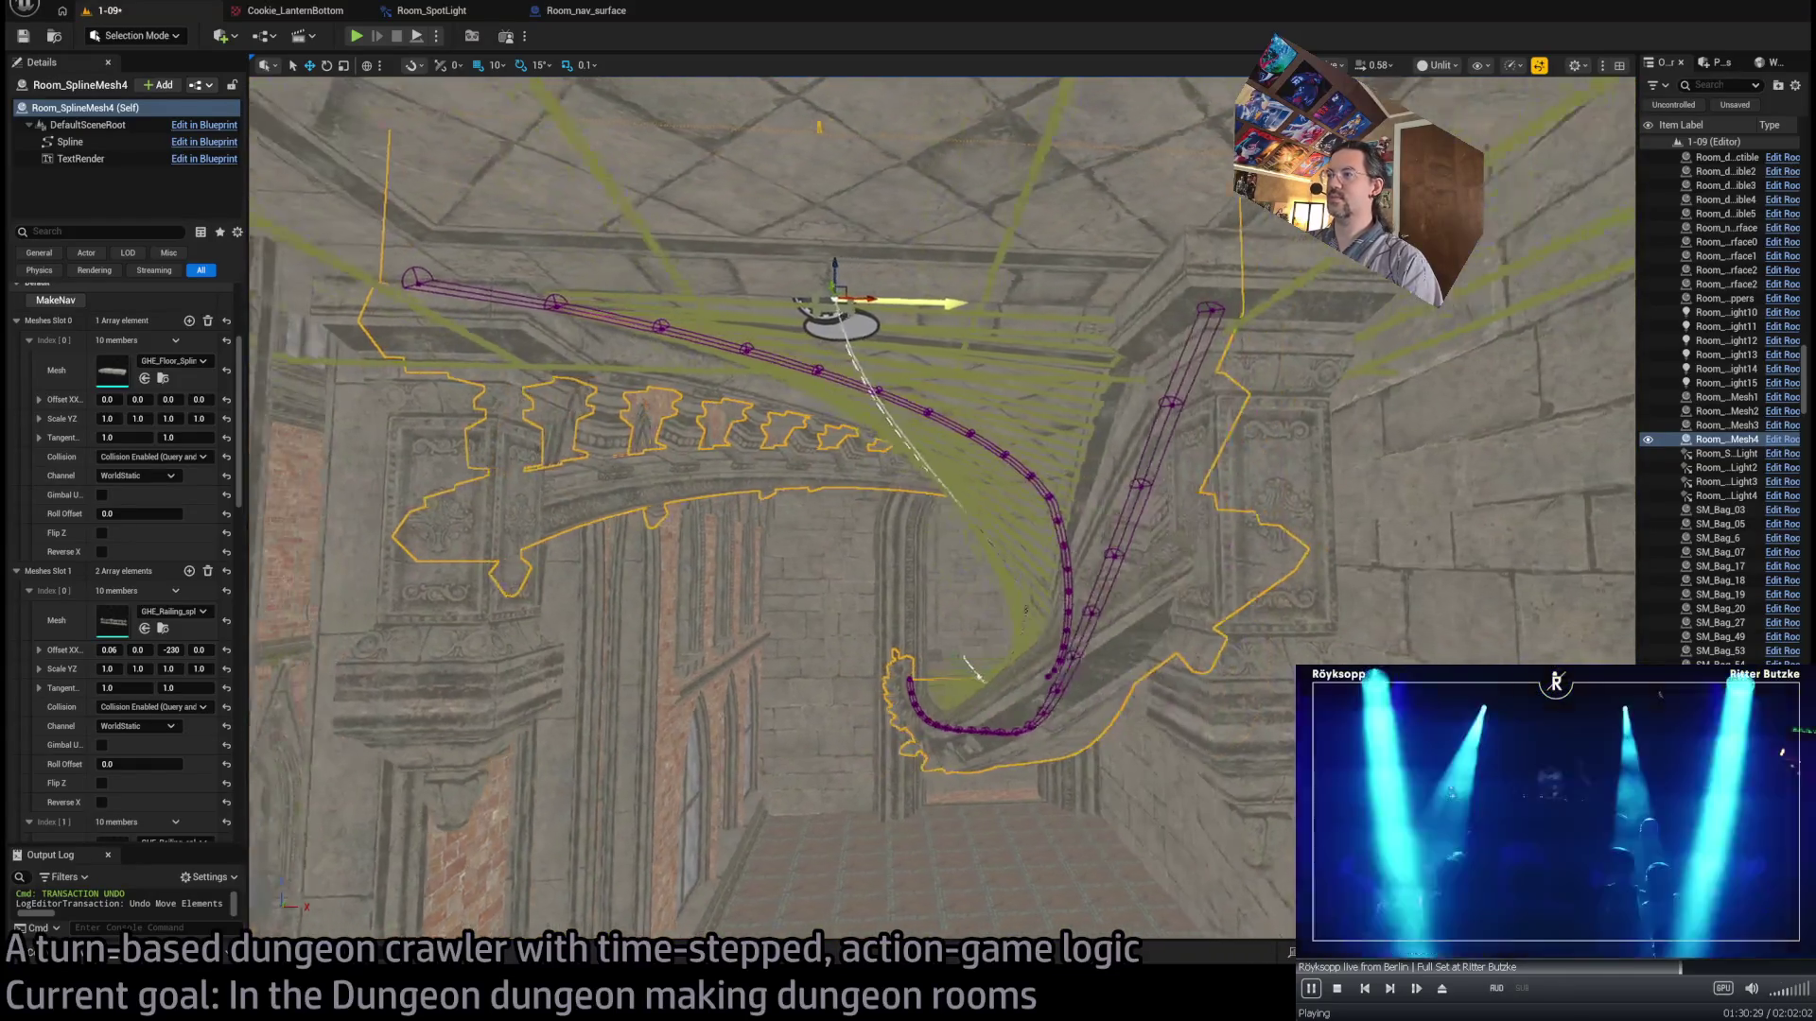
pyautogui.scroll(-5, 800, 573)
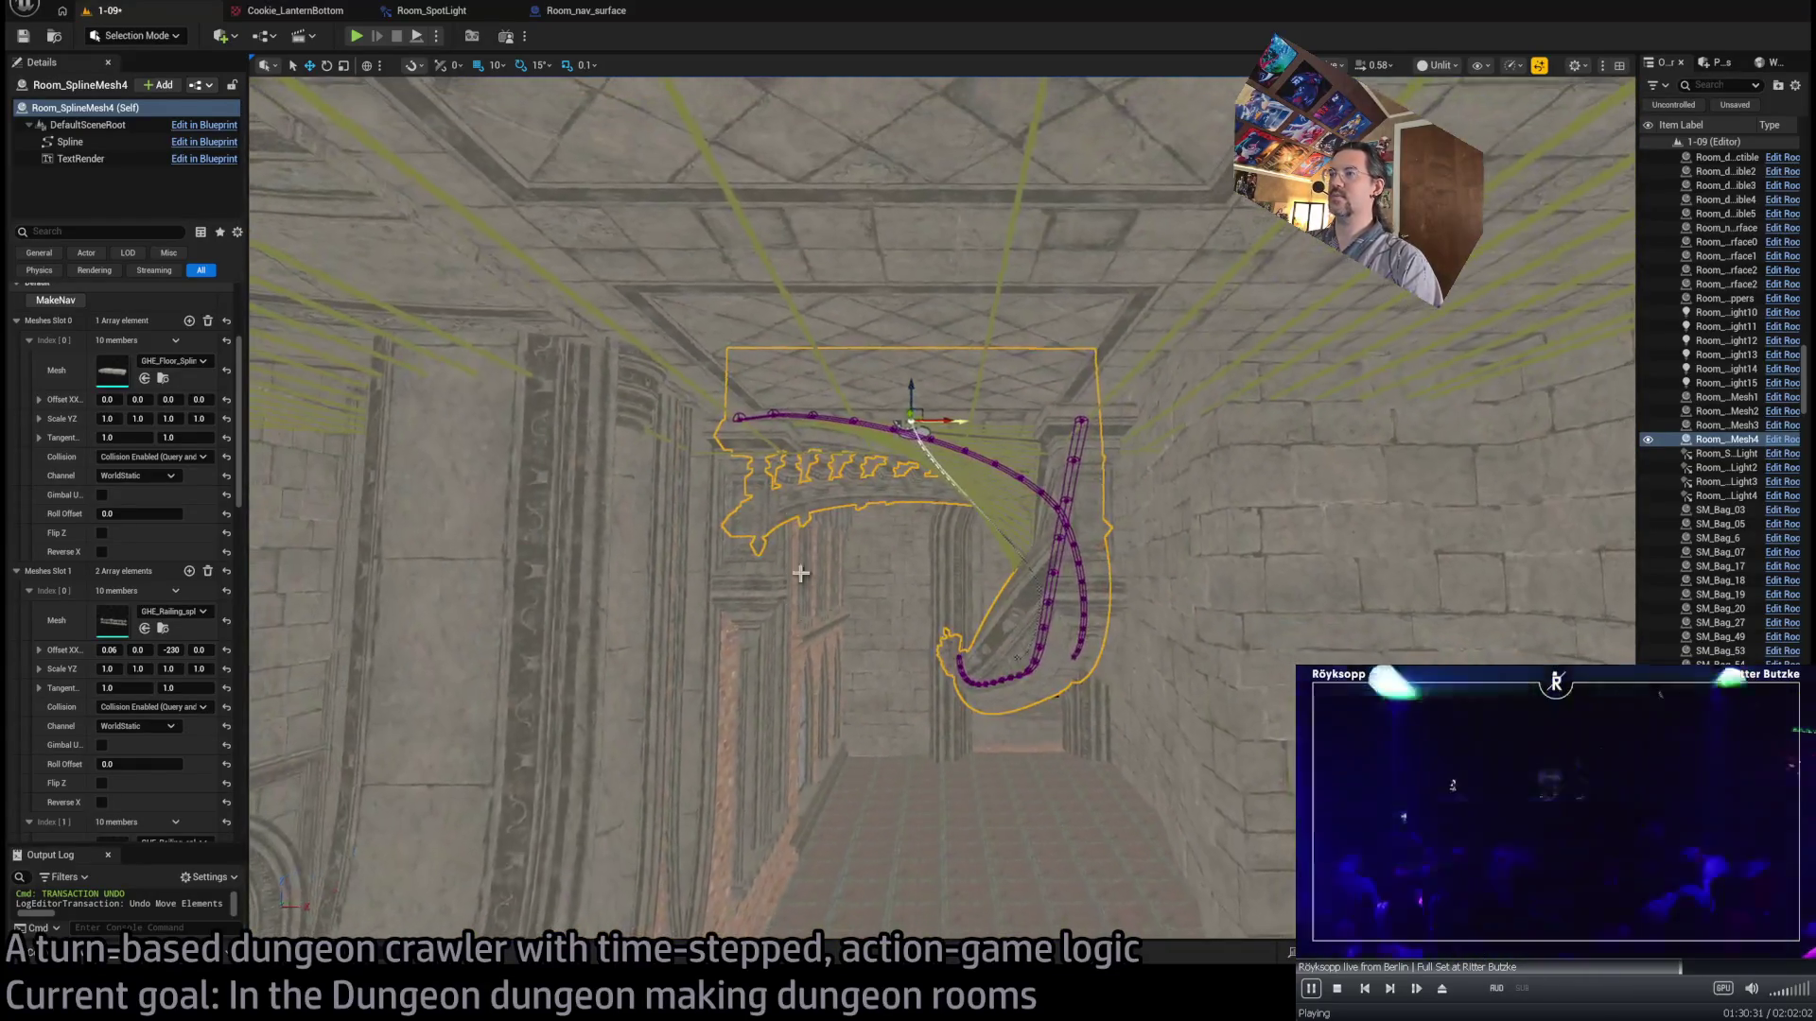
pyautogui.click(800, 573)
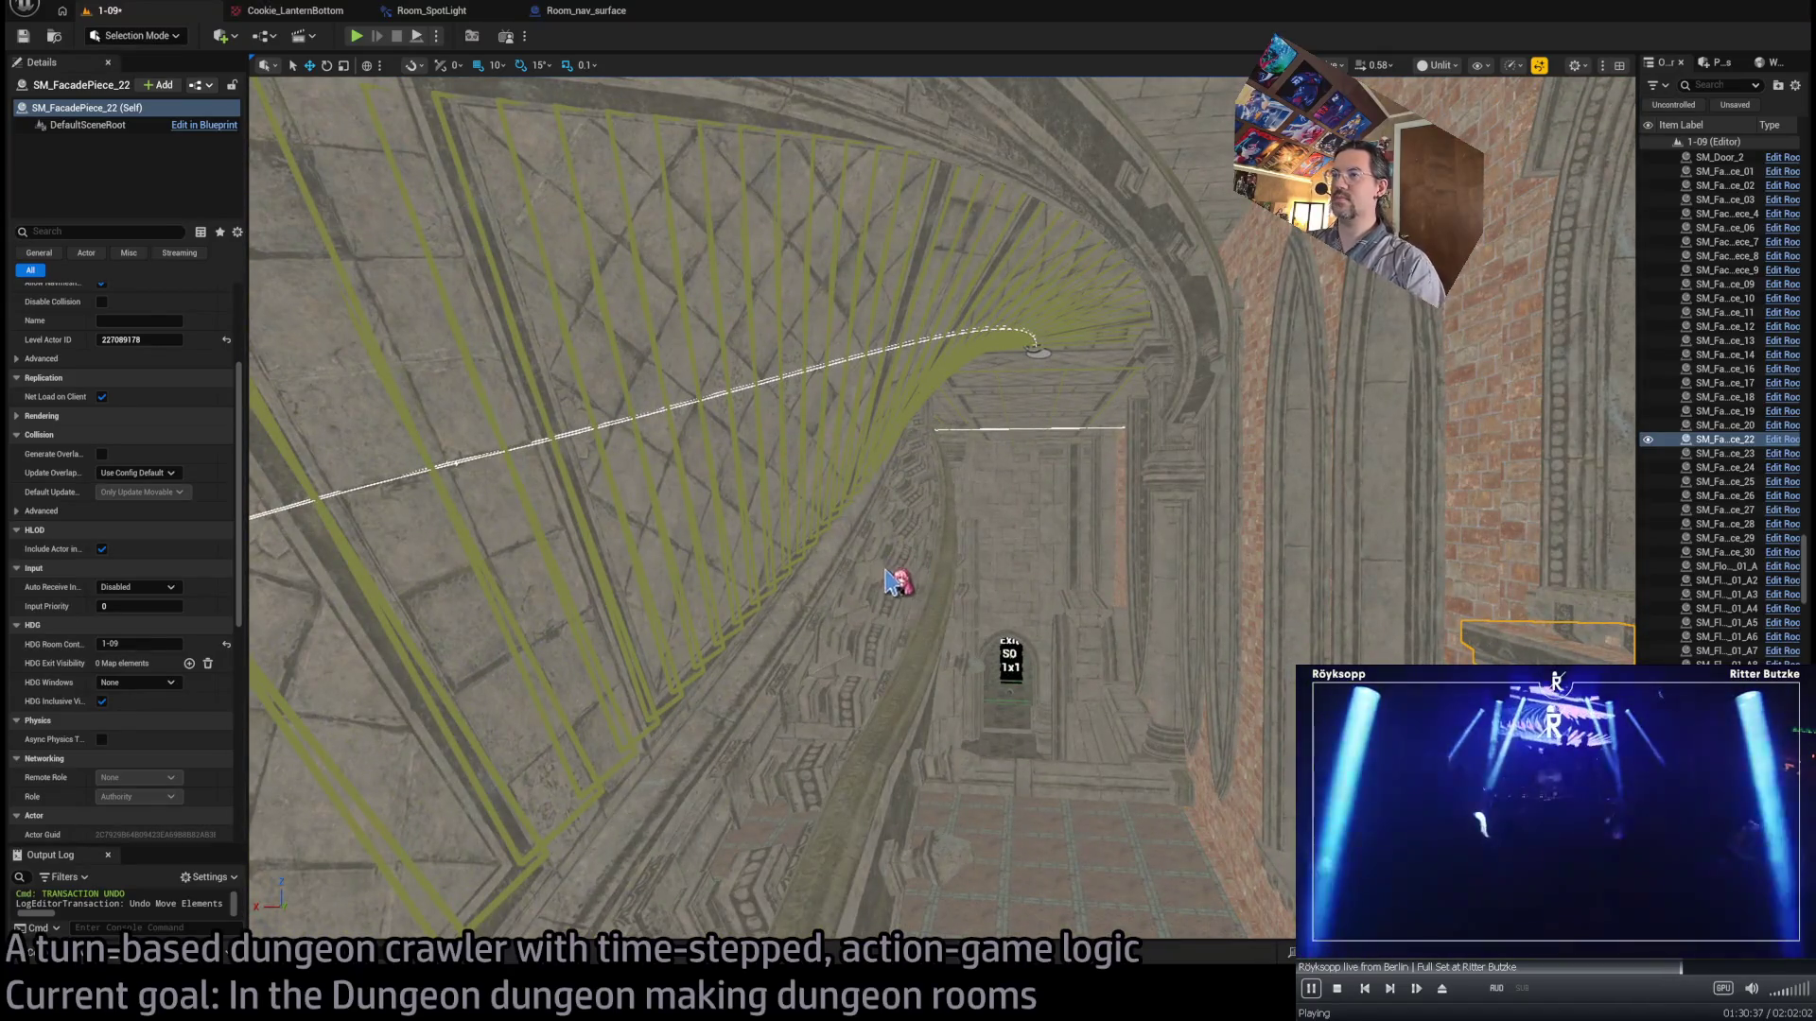
pyautogui.click(946, 559)
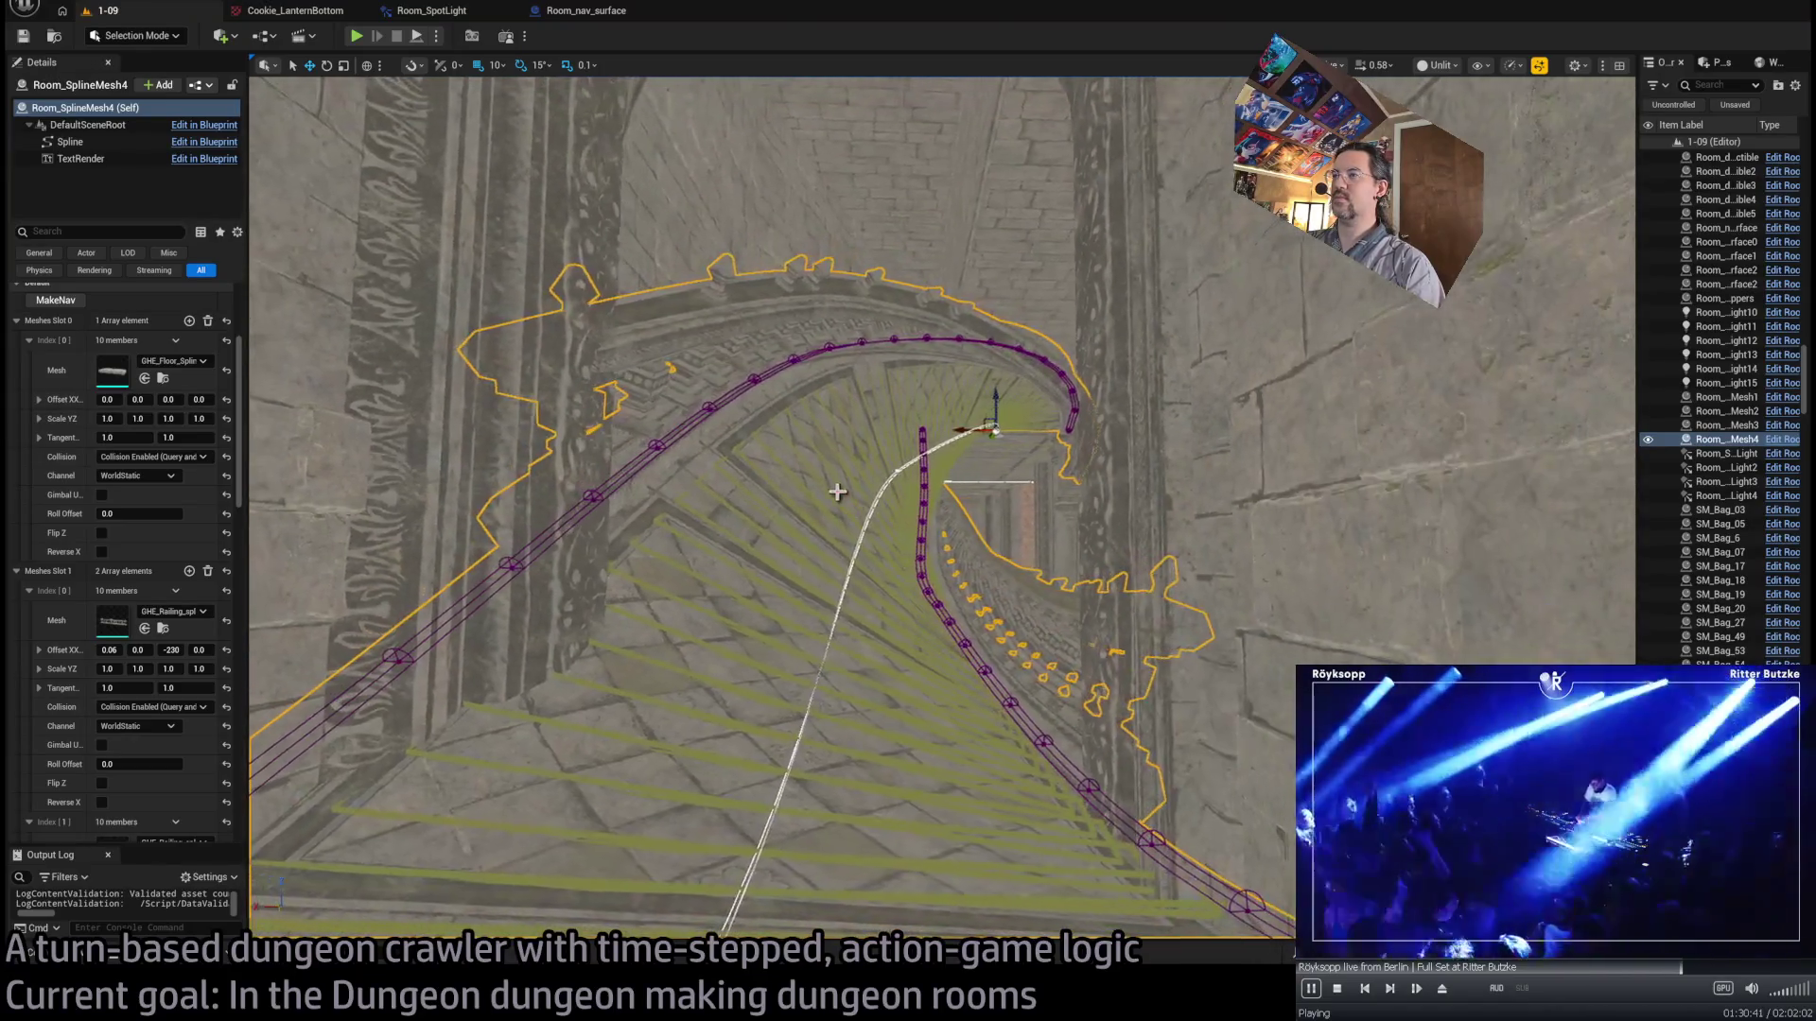
pyautogui.click(893, 474)
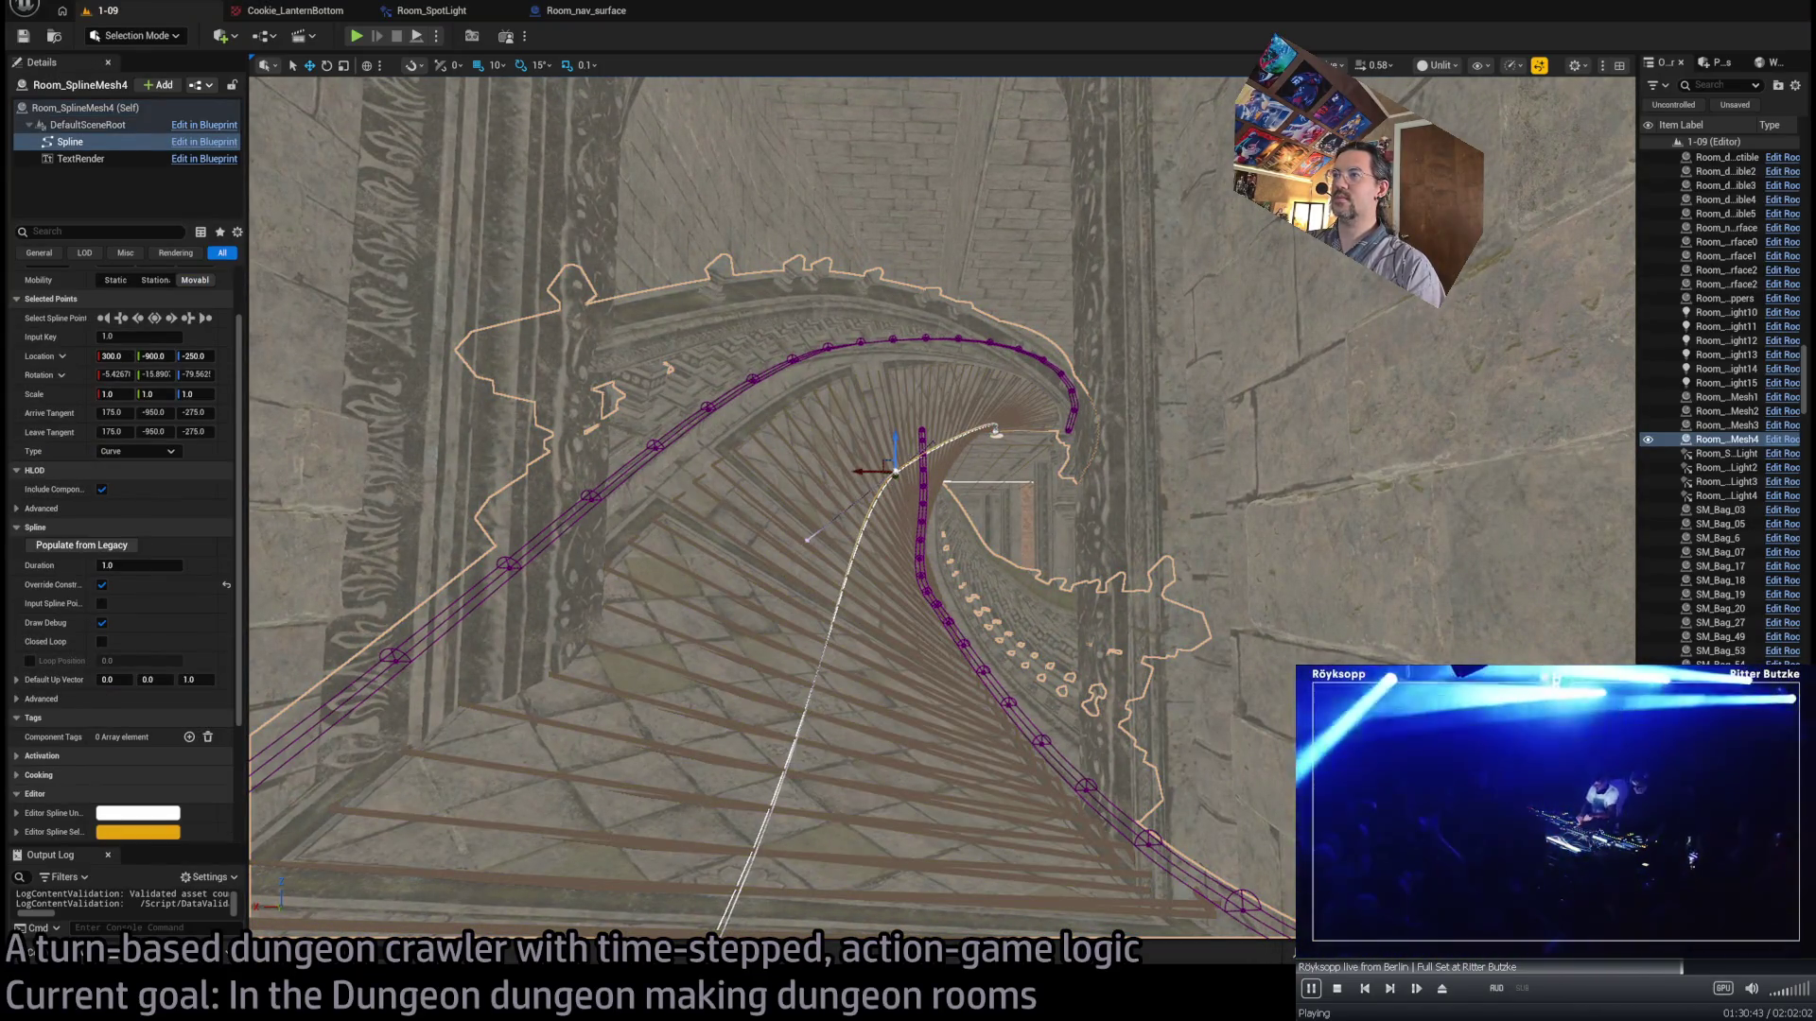
pyautogui.click(976, 395)
pyautogui.click(844, 434)
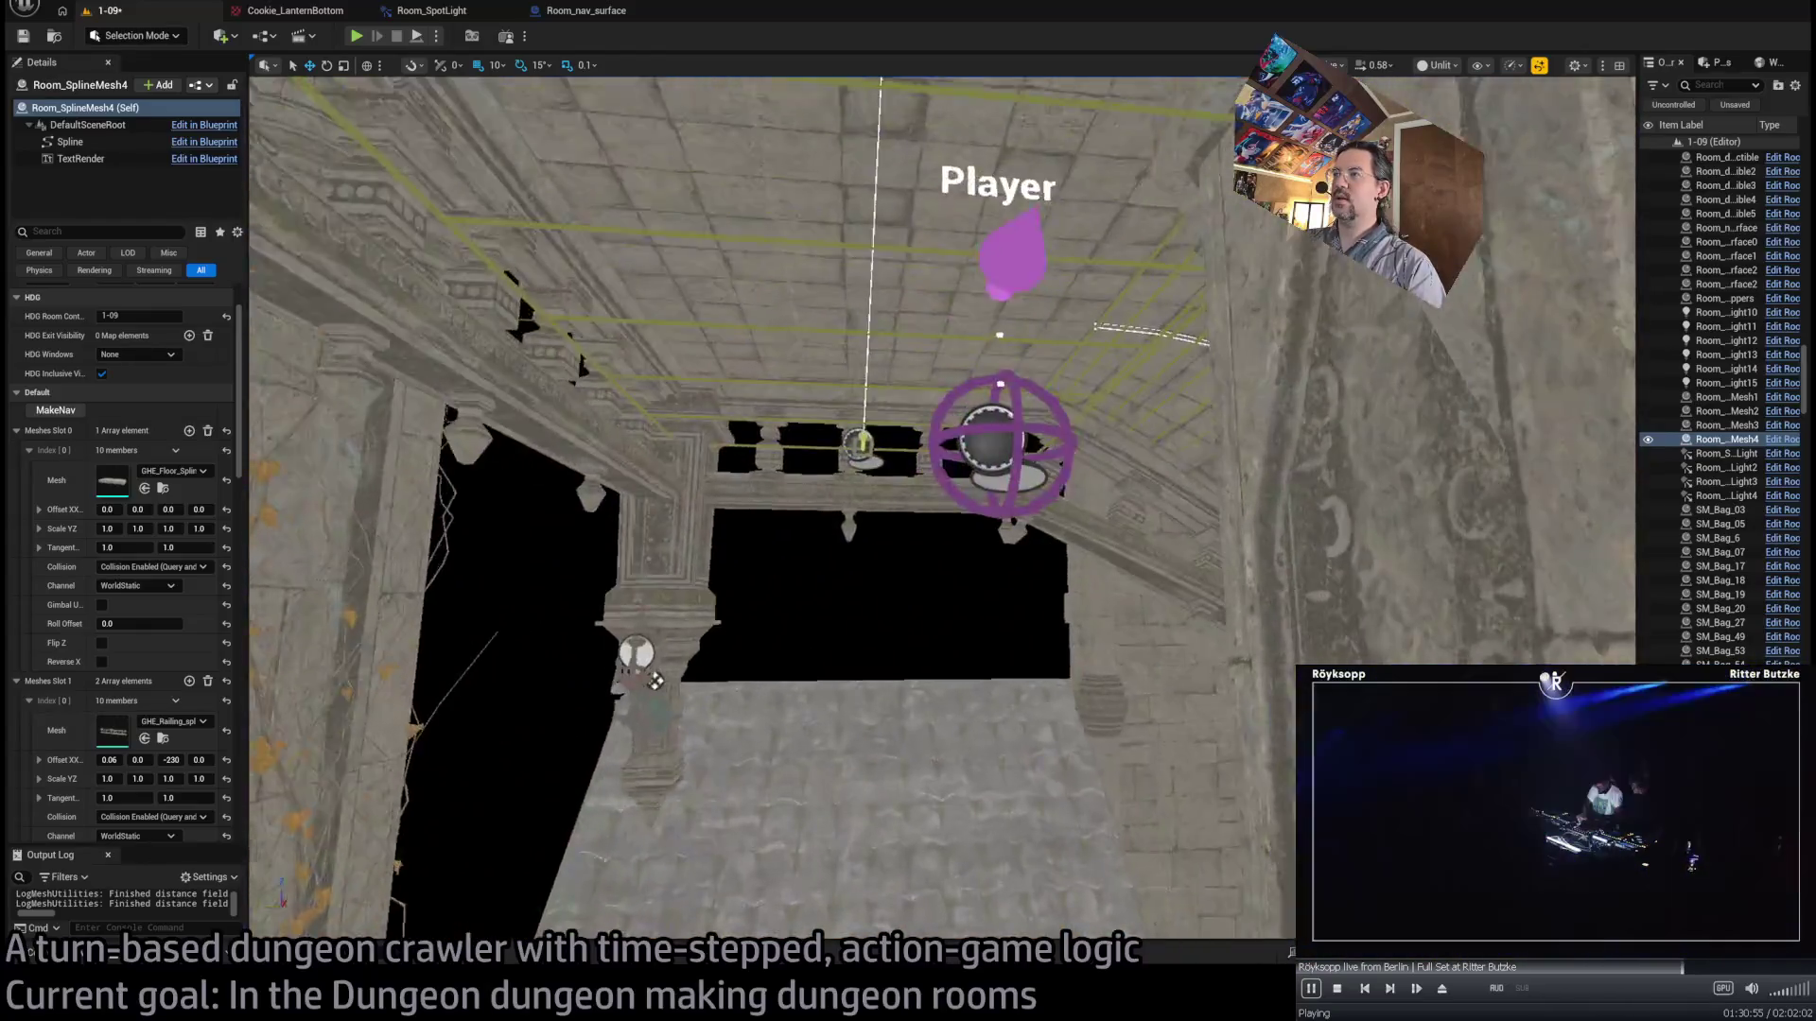
pyautogui.moveTo(655, 681); pyautogui.dragTo(654, 643)
pyautogui.scroll(-7, 142, 653)
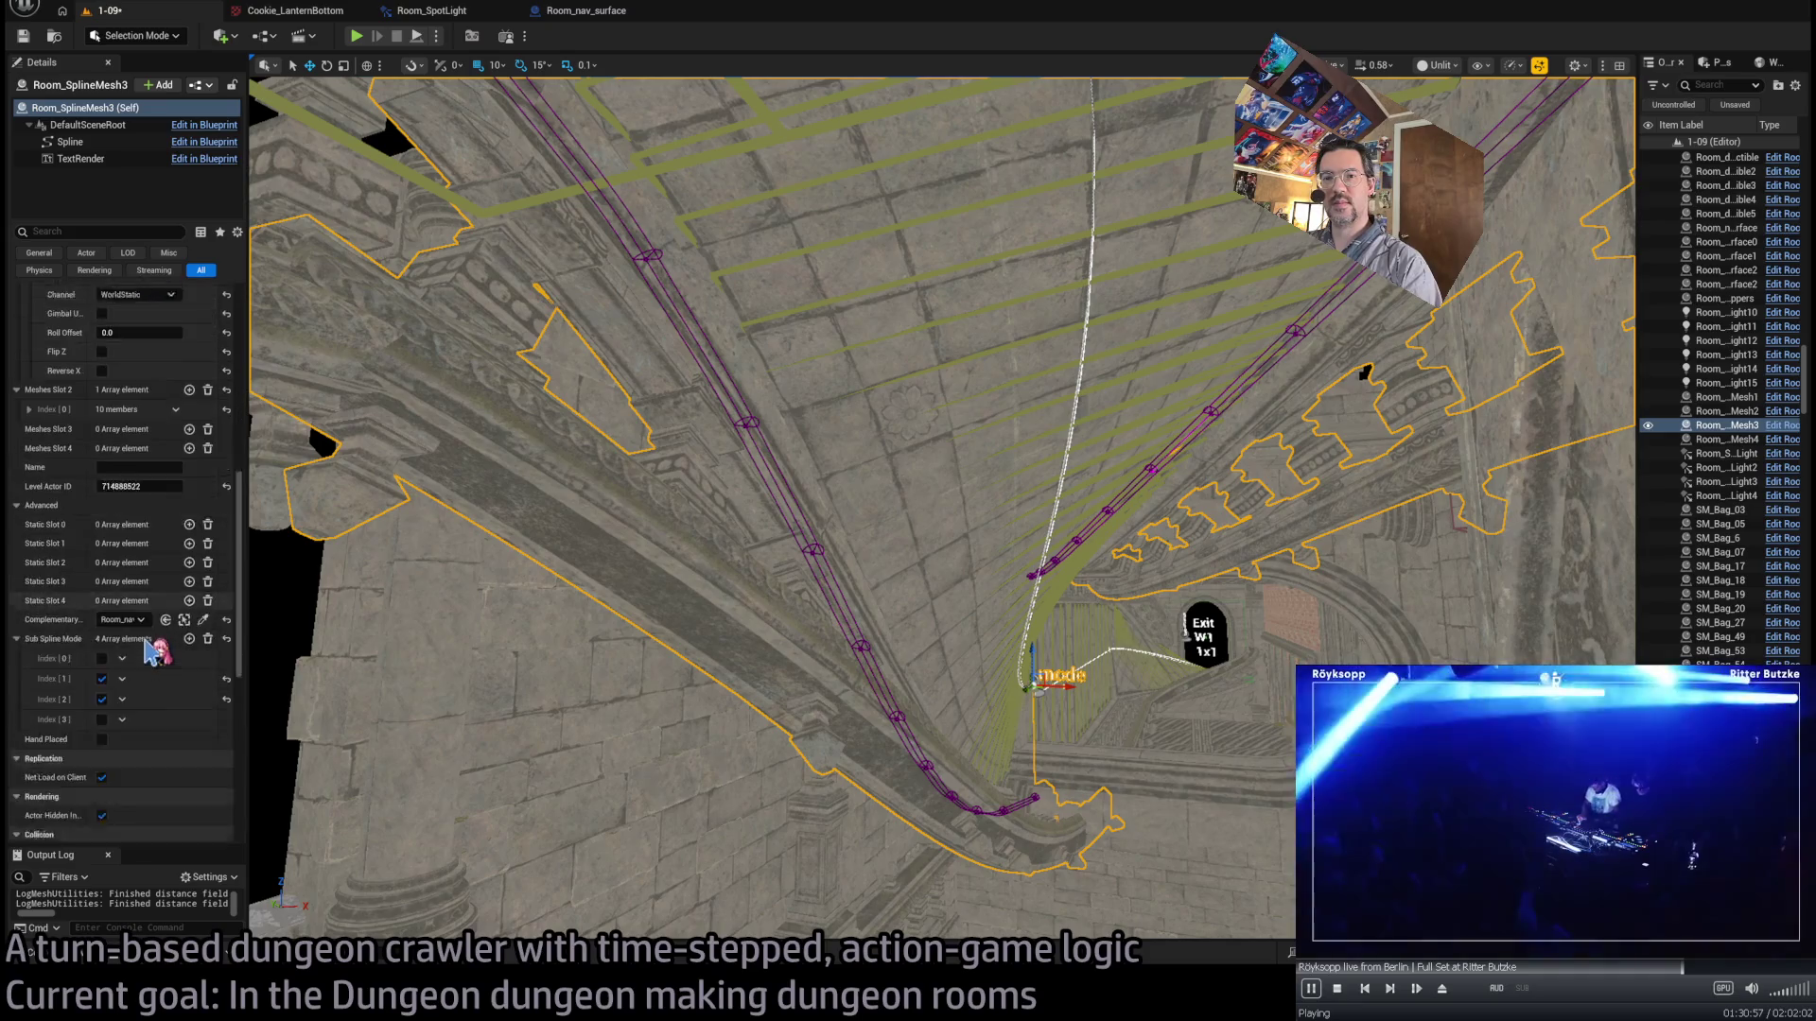
pyautogui.moveTo(1163, 532)
pyautogui.mouseDown()
pyautogui.moveTo(952, 638)
pyautogui.moveTo(885, 602)
pyautogui.moveTo(945, 619)
pyautogui.moveTo(1040, 321)
pyautogui.mouseUp()
pyautogui.click(1040, 321)
pyautogui.moveTo(804, 406); pyautogui.dragTo(1073, 570)
pyautogui.click(1074, 569)
pyautogui.click(1268, 488)
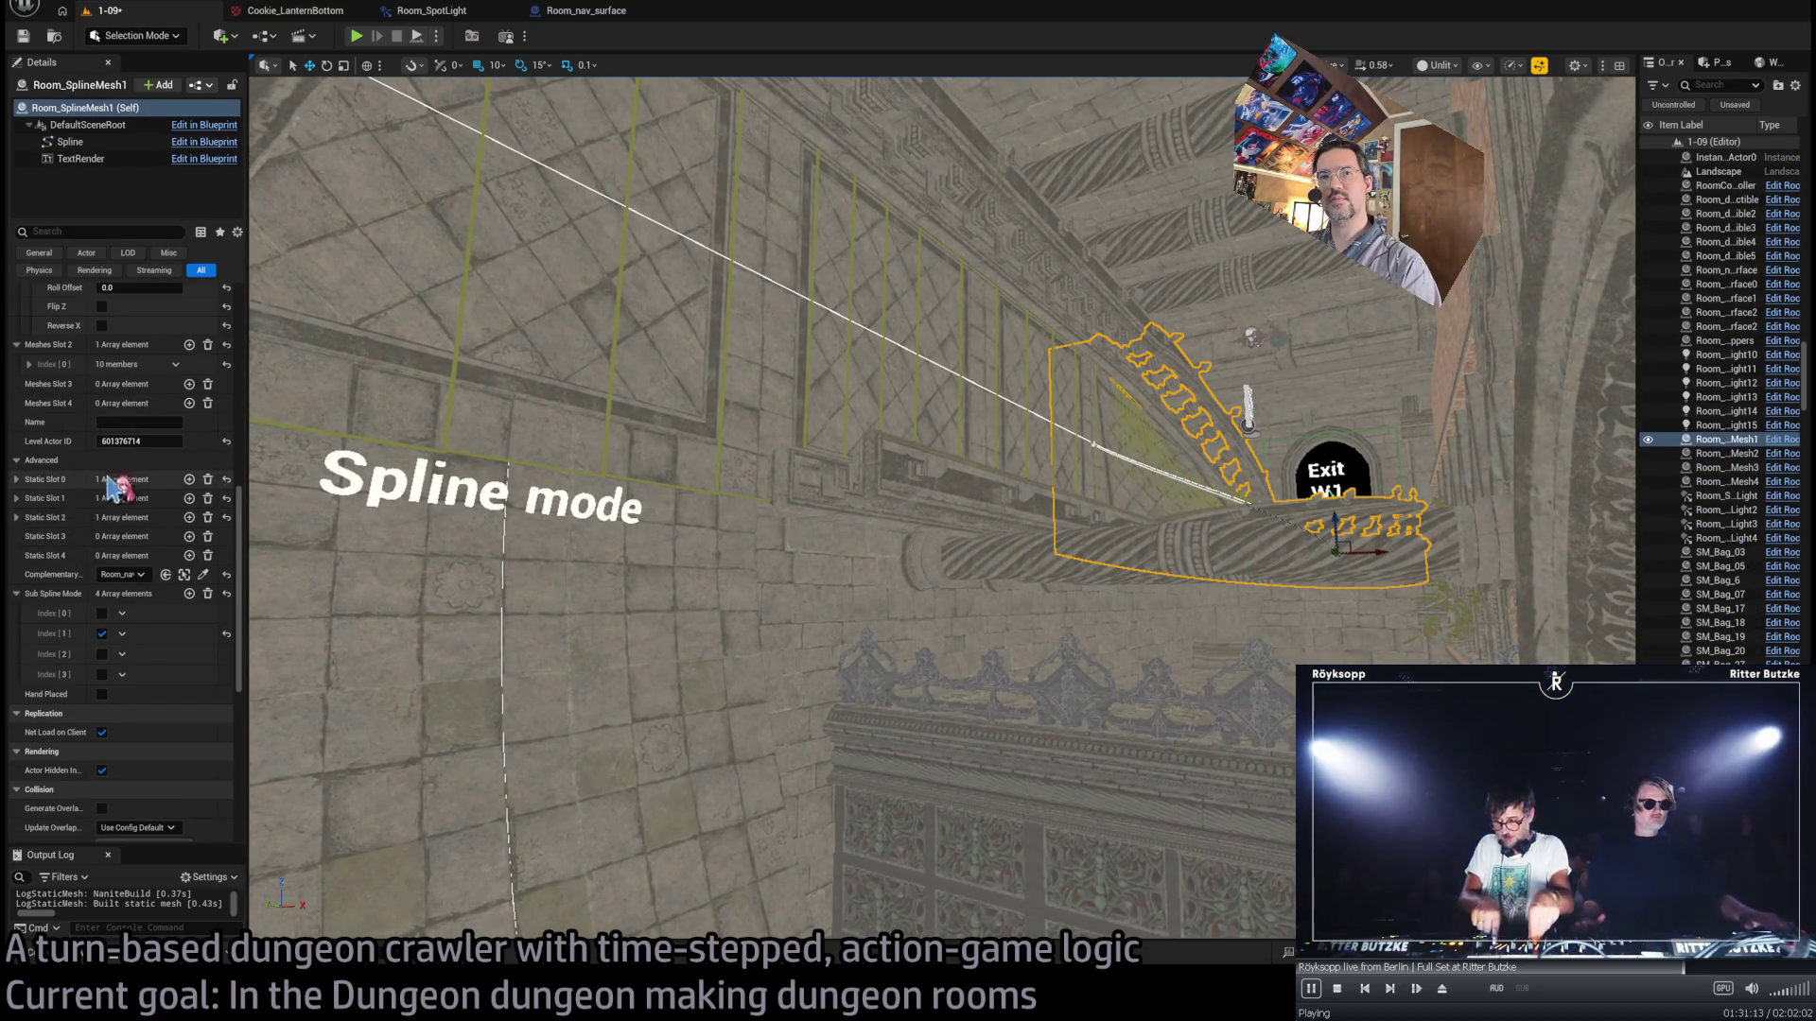
# - Give Room_SplineMesh2 GHE_Railing_spline railings on both edges, Slot 1 at offset -230 plus Slot 2
pyautogui.scroll(10, 114, 487)
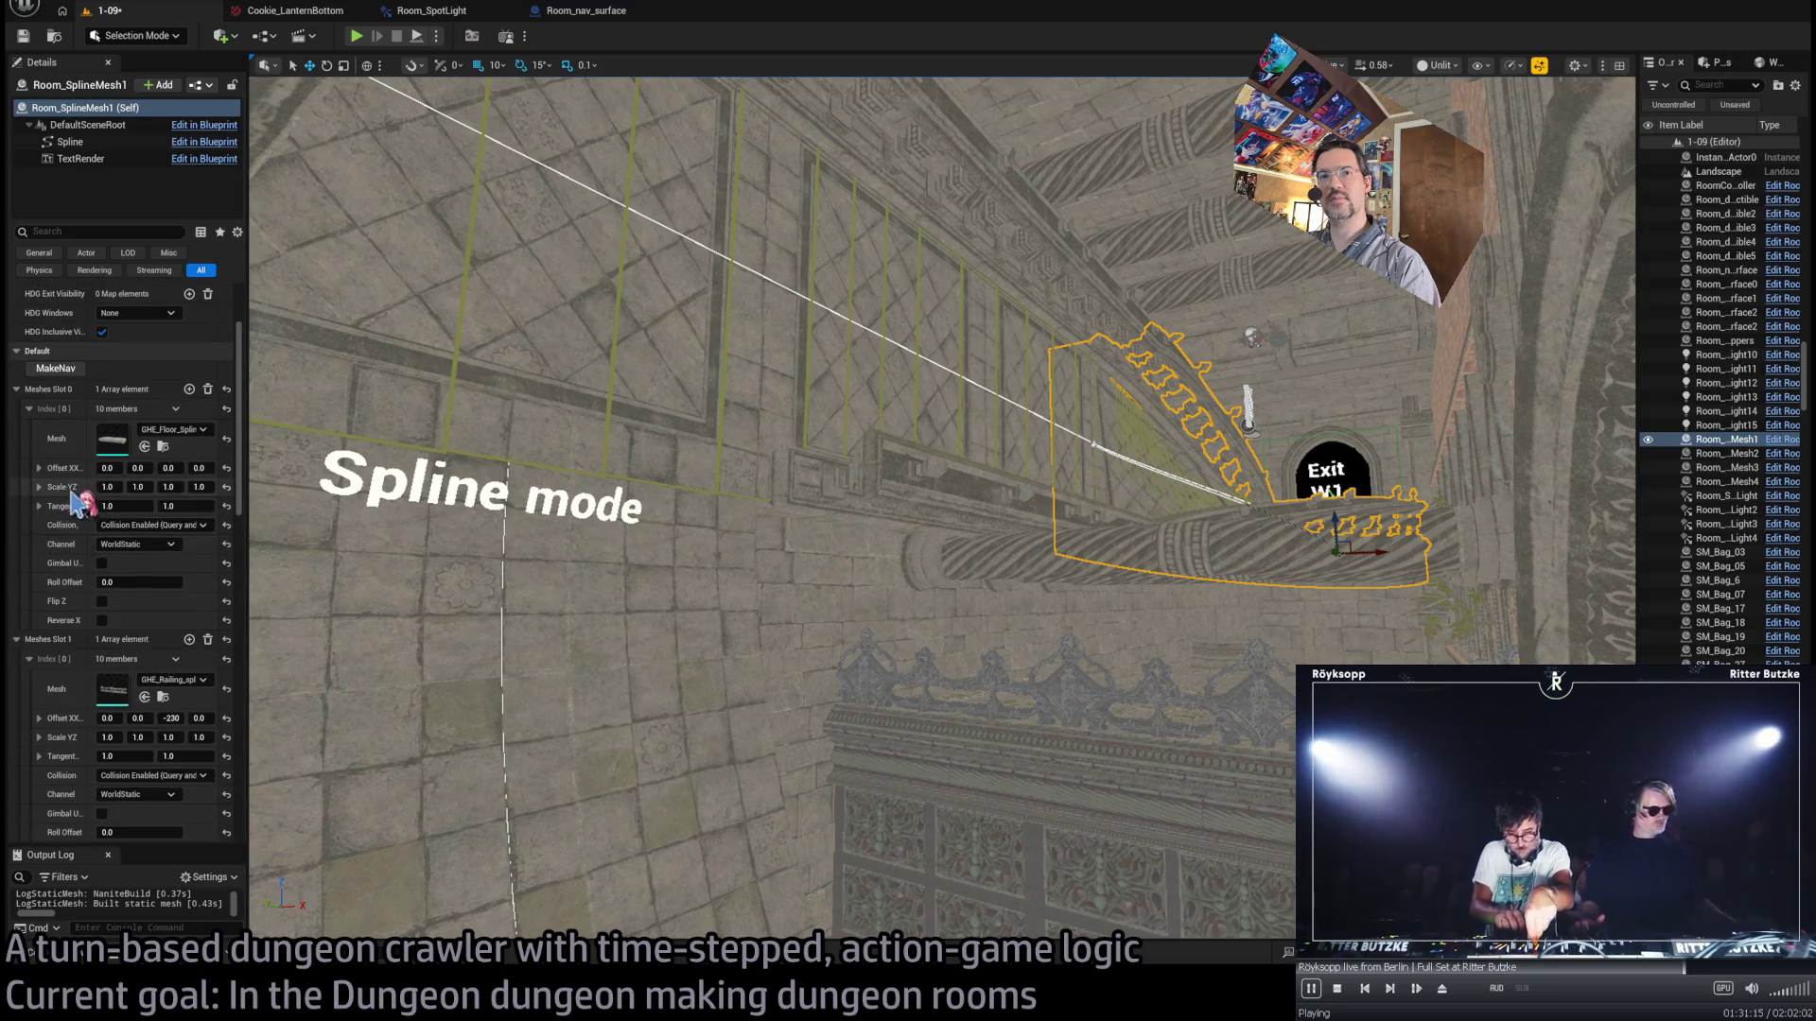
pyautogui.moveTo(652, 492); pyautogui.dragTo(727, 621)
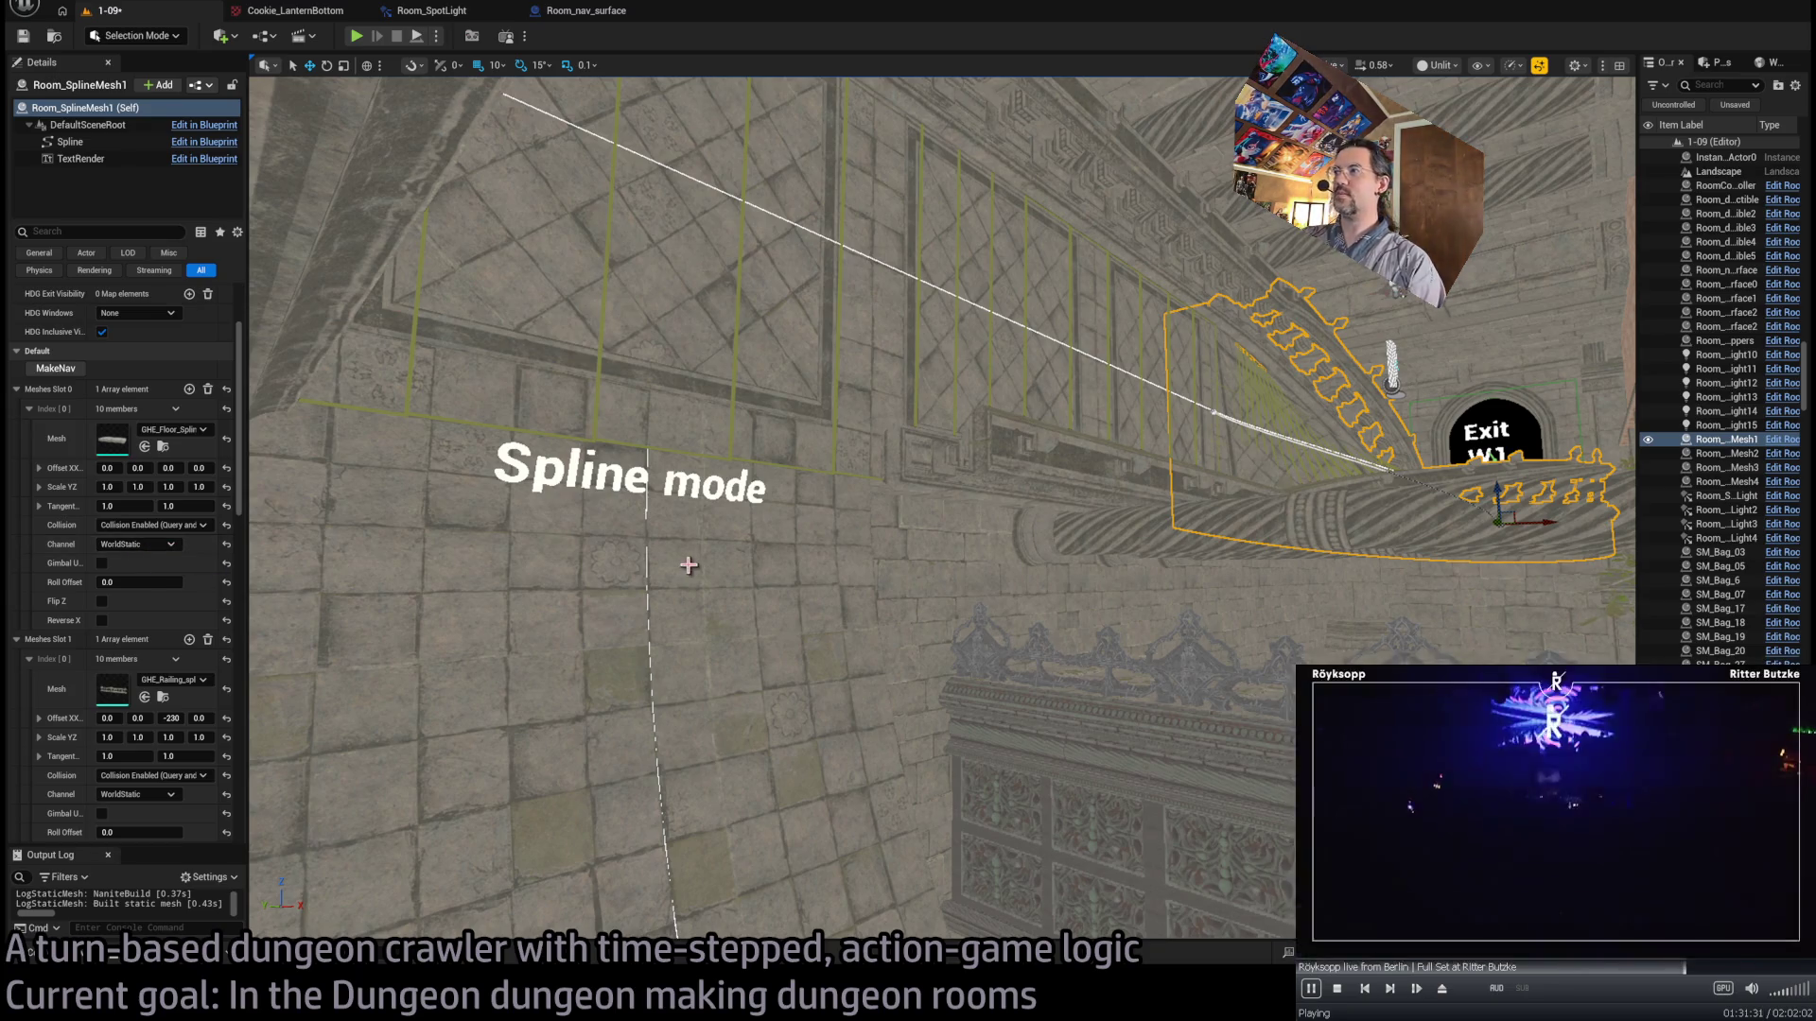
pyautogui.moveTo(348, 598)
pyautogui.mouseDown()
pyautogui.moveTo(444, 529)
pyautogui.moveTo(378, 577)
pyautogui.moveTo(369, 449)
pyautogui.moveTo(269, 459)
pyautogui.mouseUp()
pyautogui.moveTo(757, 472); pyautogui.dragTo(737, 567)
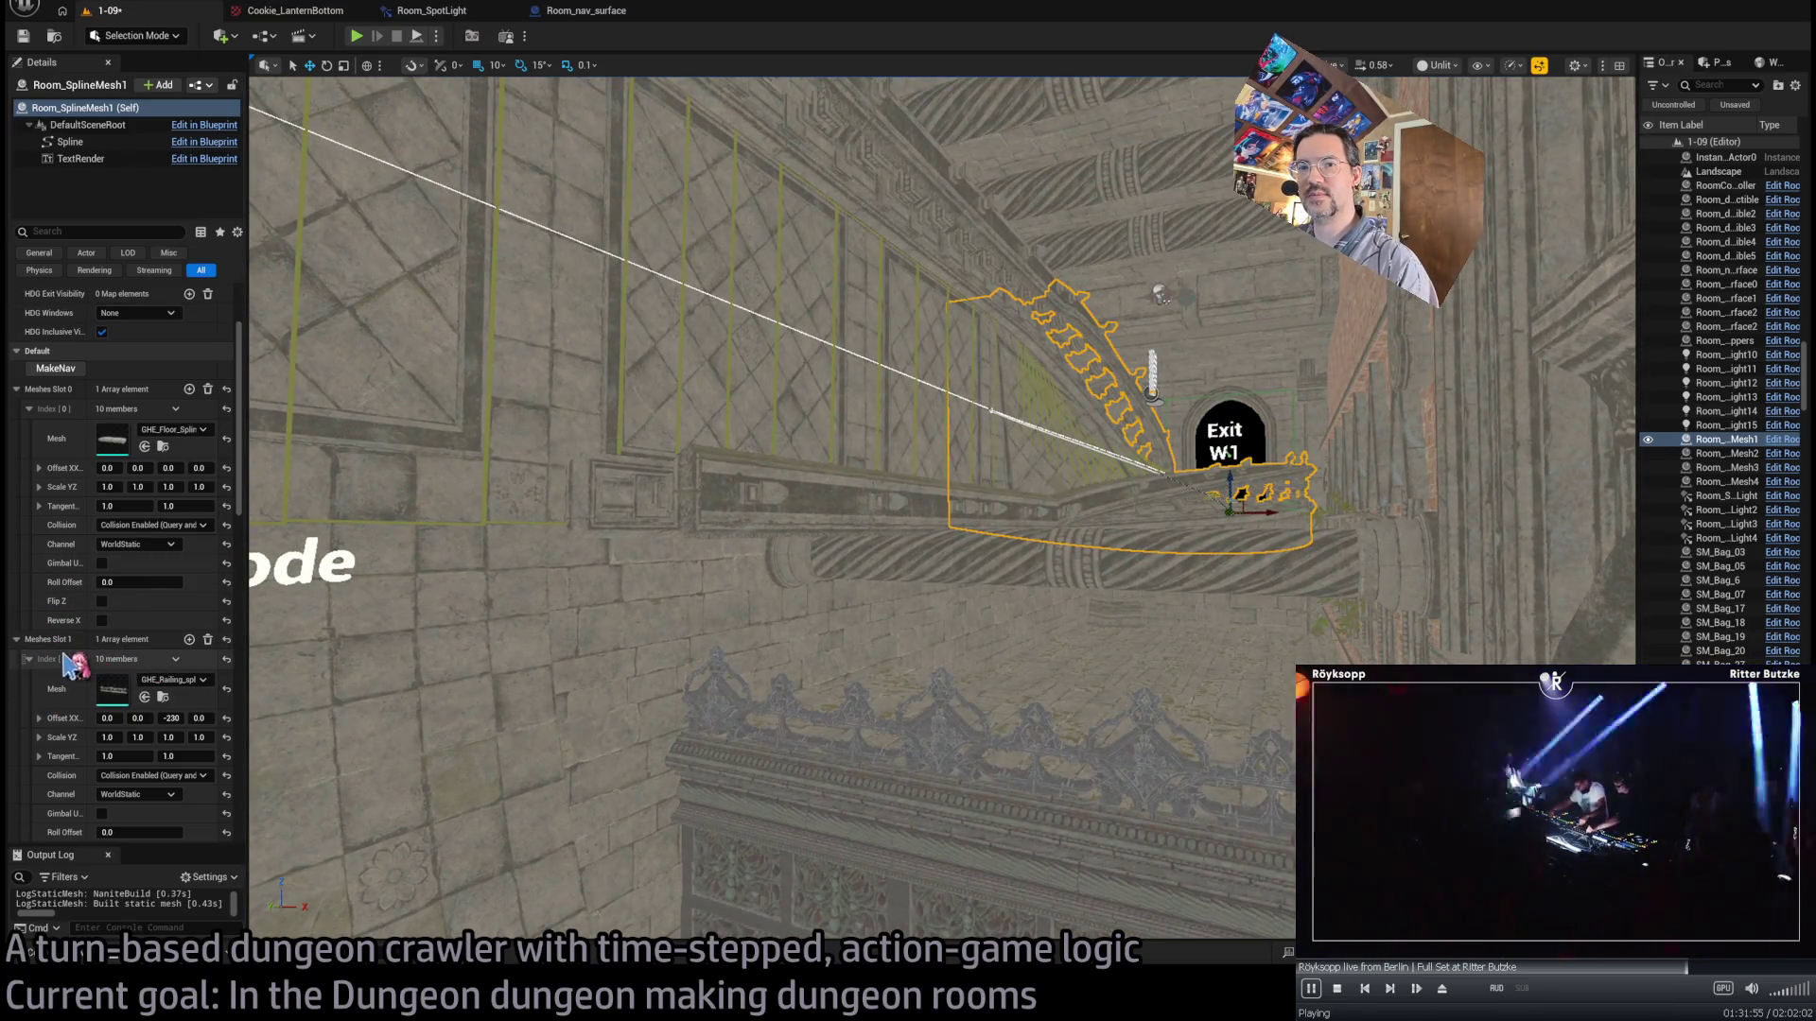
pyautogui.click(751, 634)
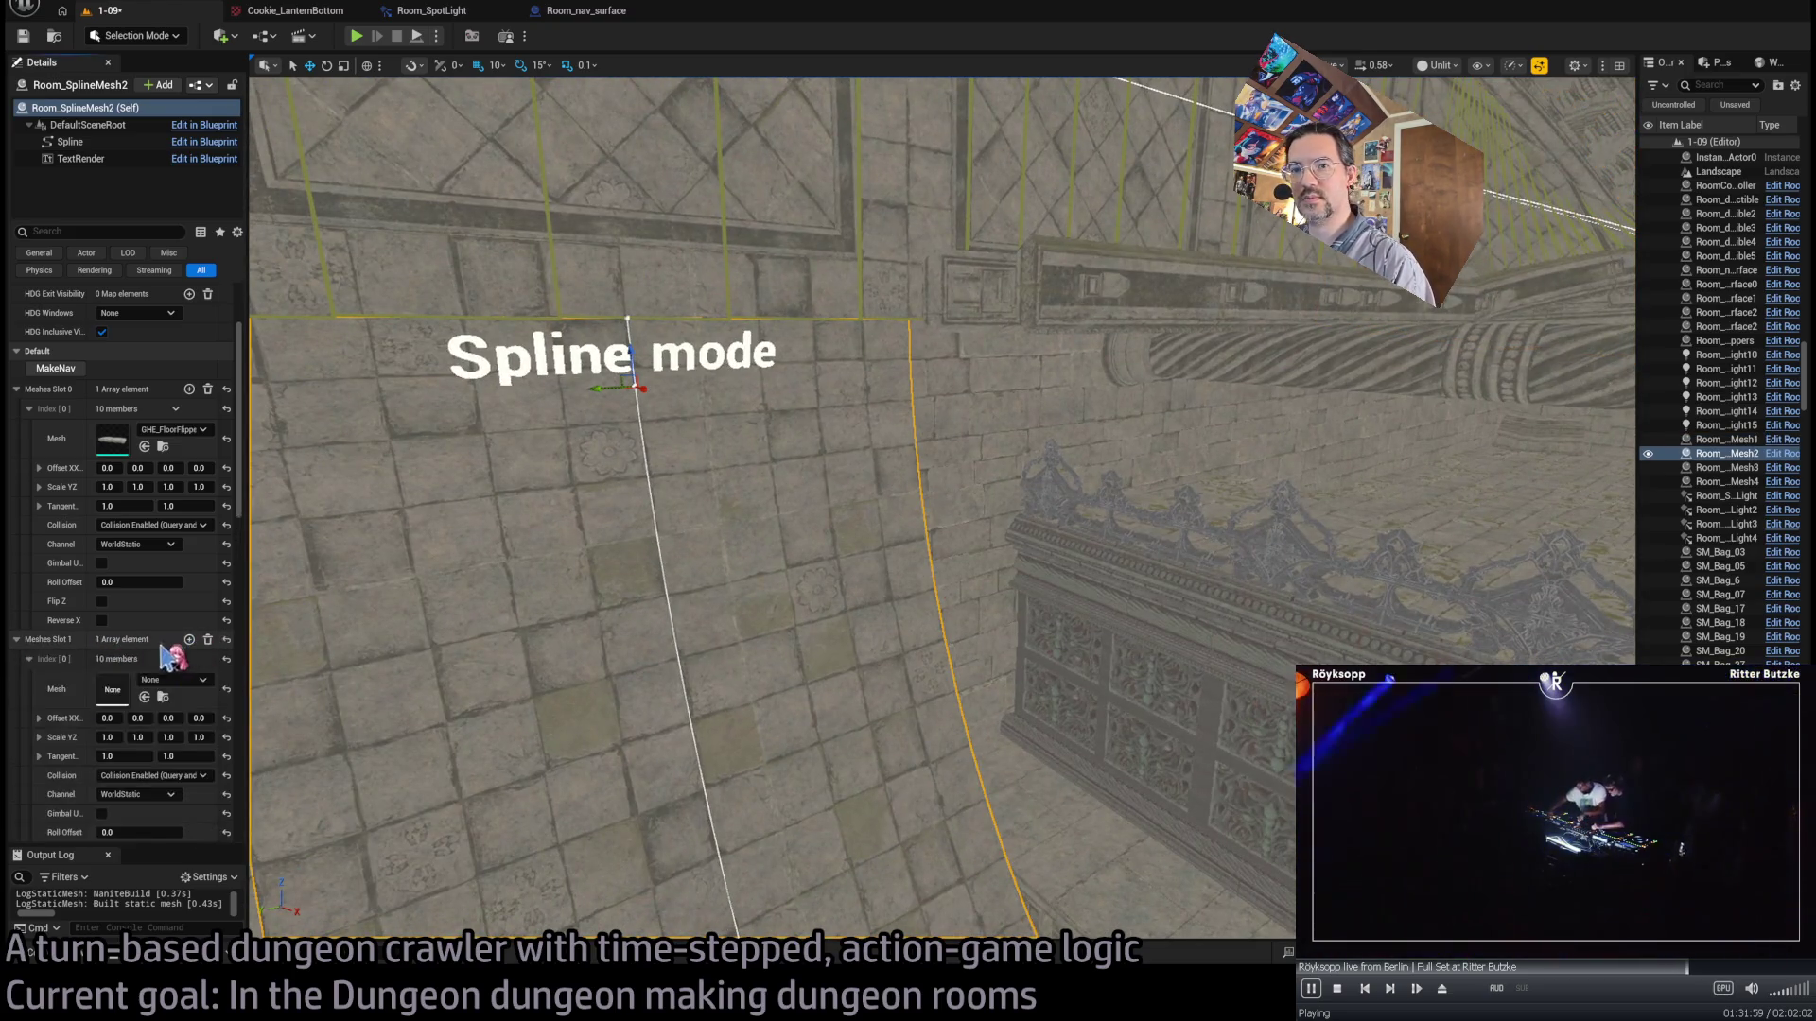
pyautogui.keyDown('shift'); pyautogui.click(75, 662); pyautogui.keyUp('shift')
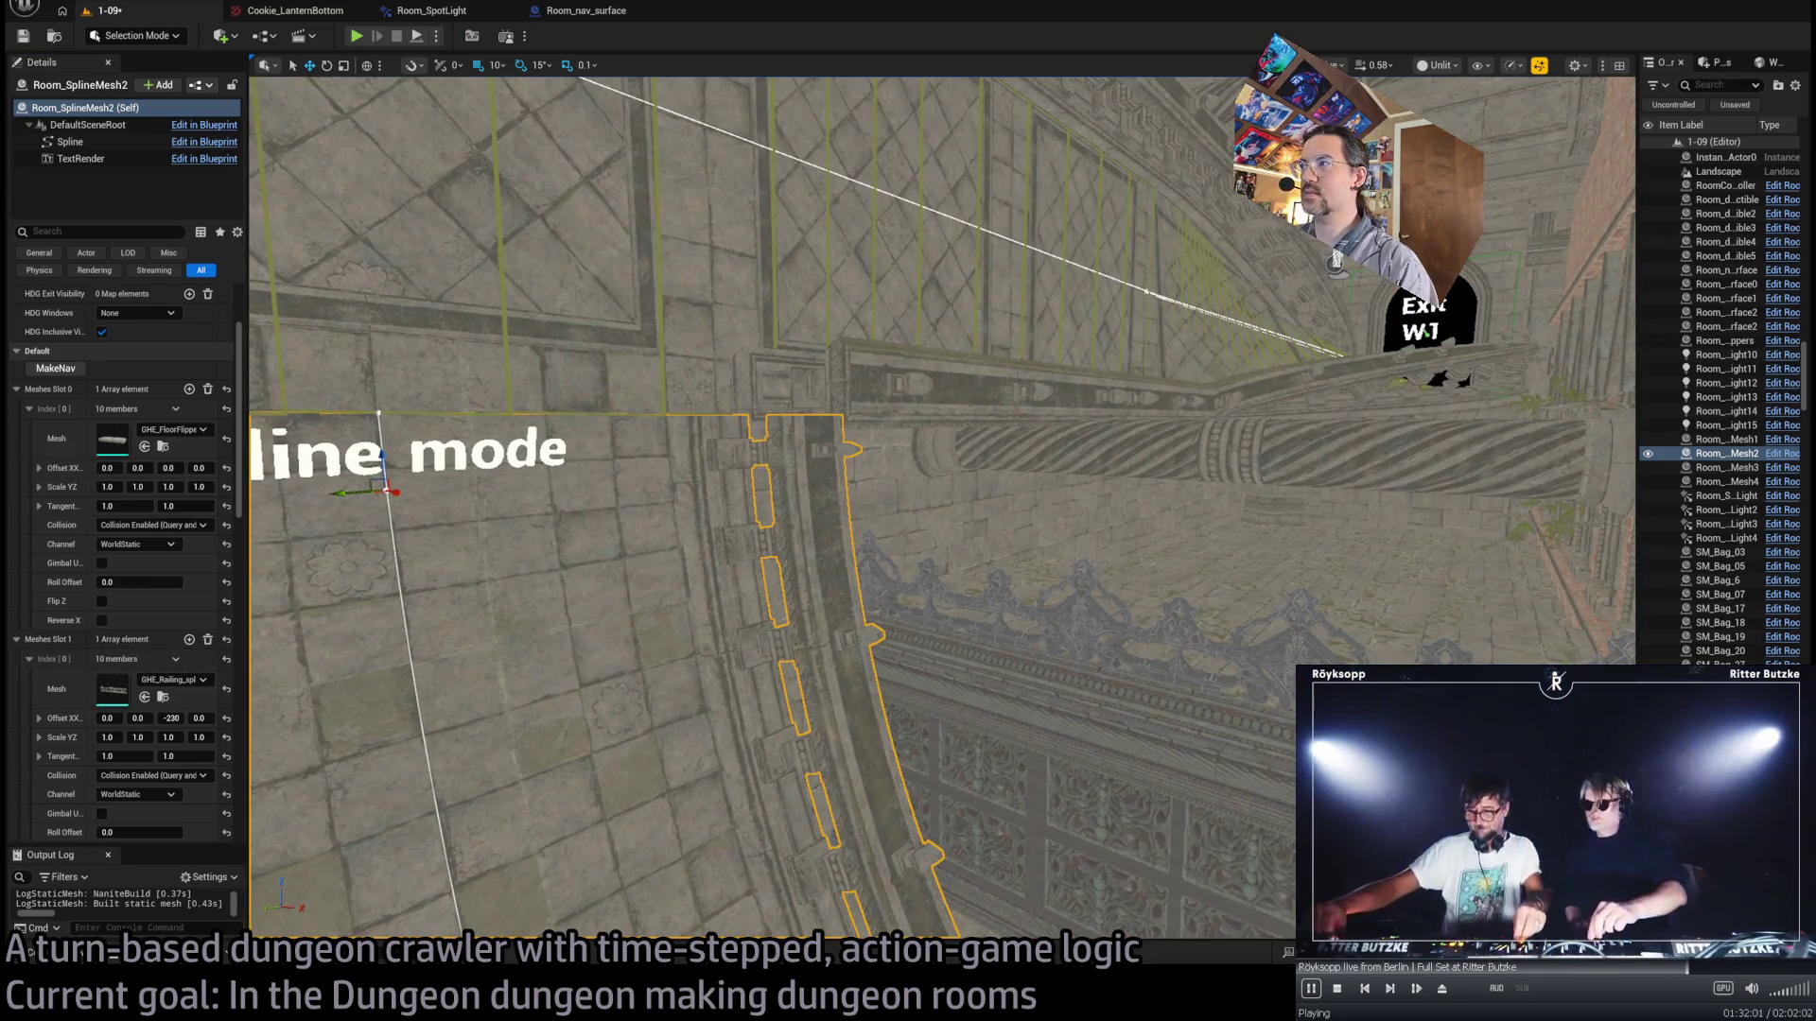
pyautogui.click(1399, 388)
pyautogui.scroll(-3, 123, 707)
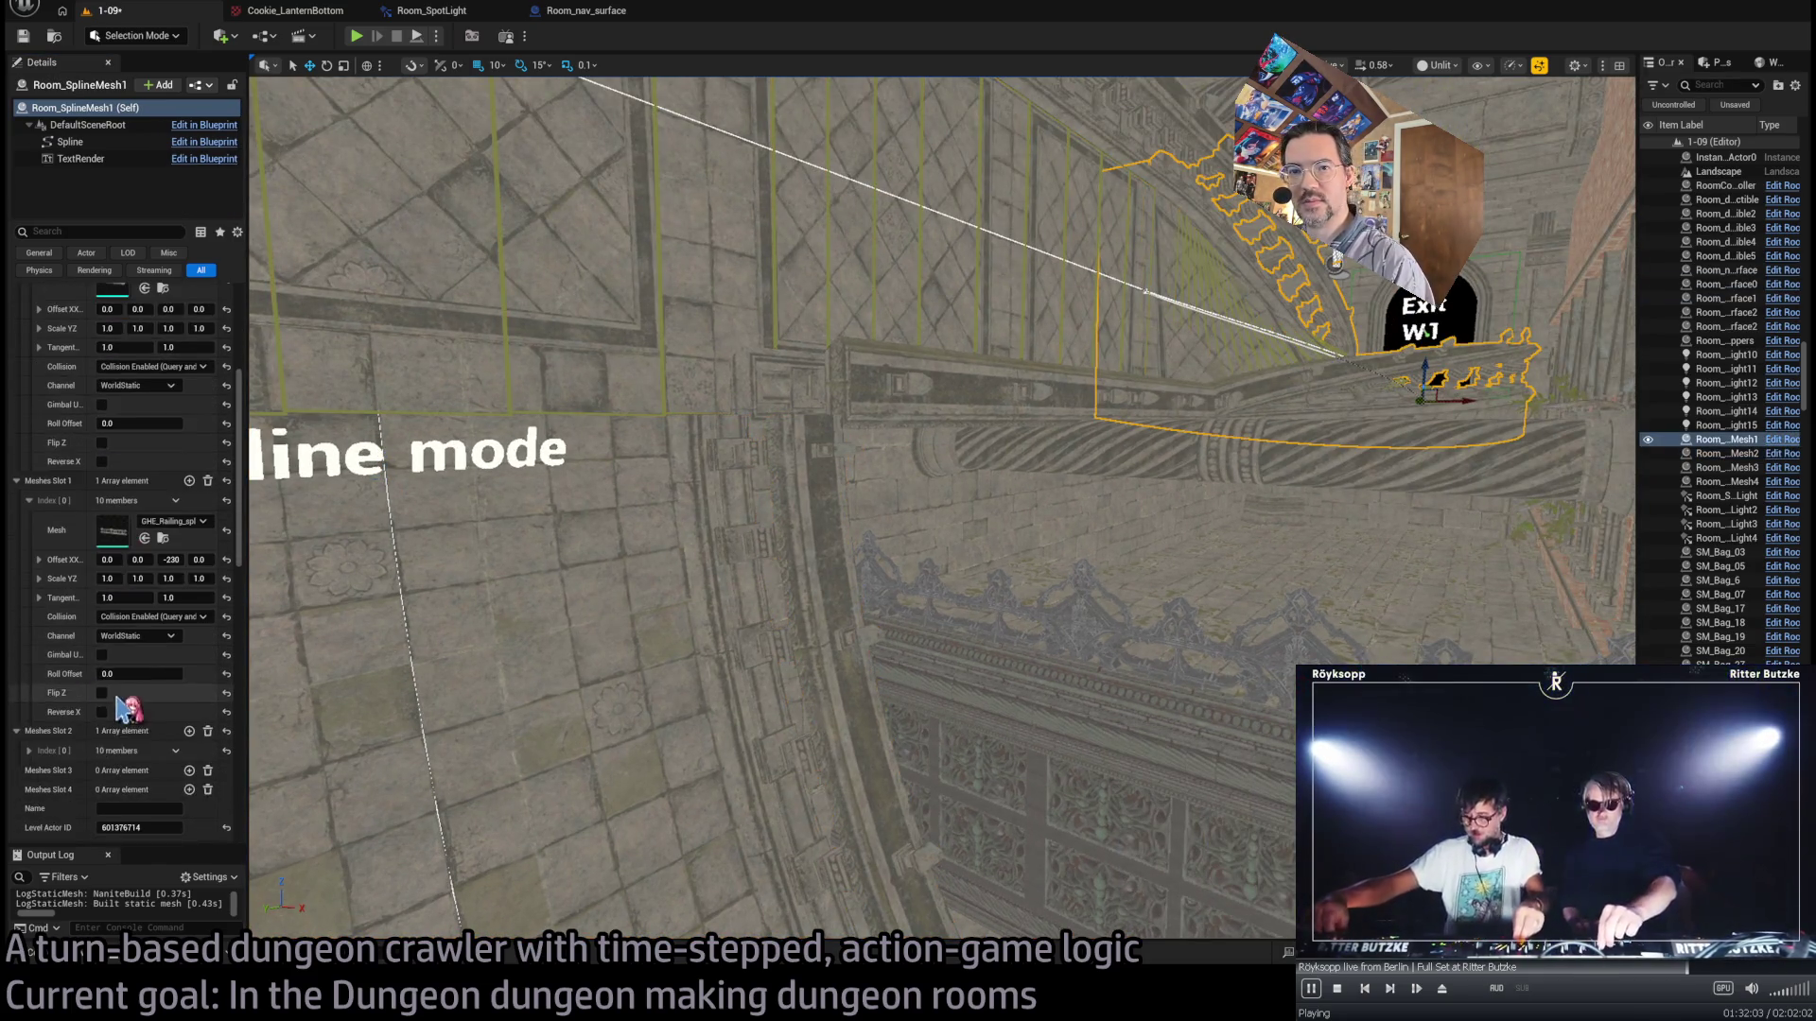
pyautogui.hotkey('ctrl', 'z')
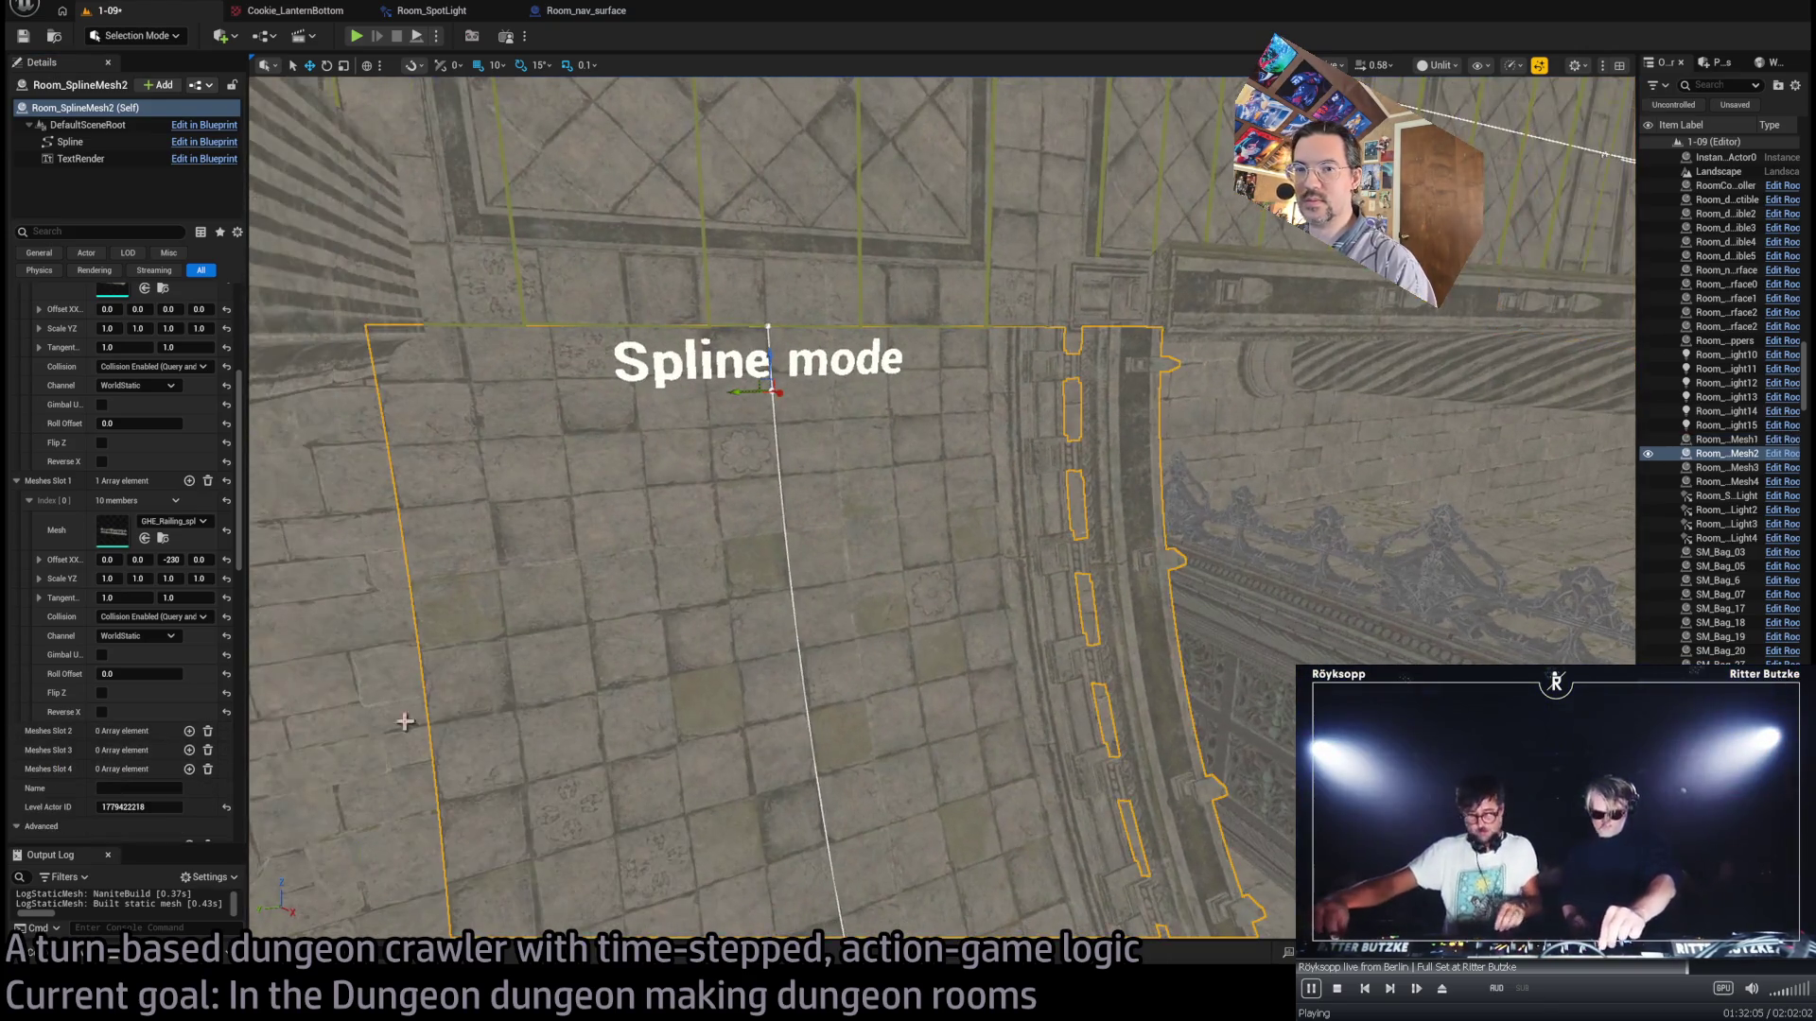
pyautogui.click(189, 731)
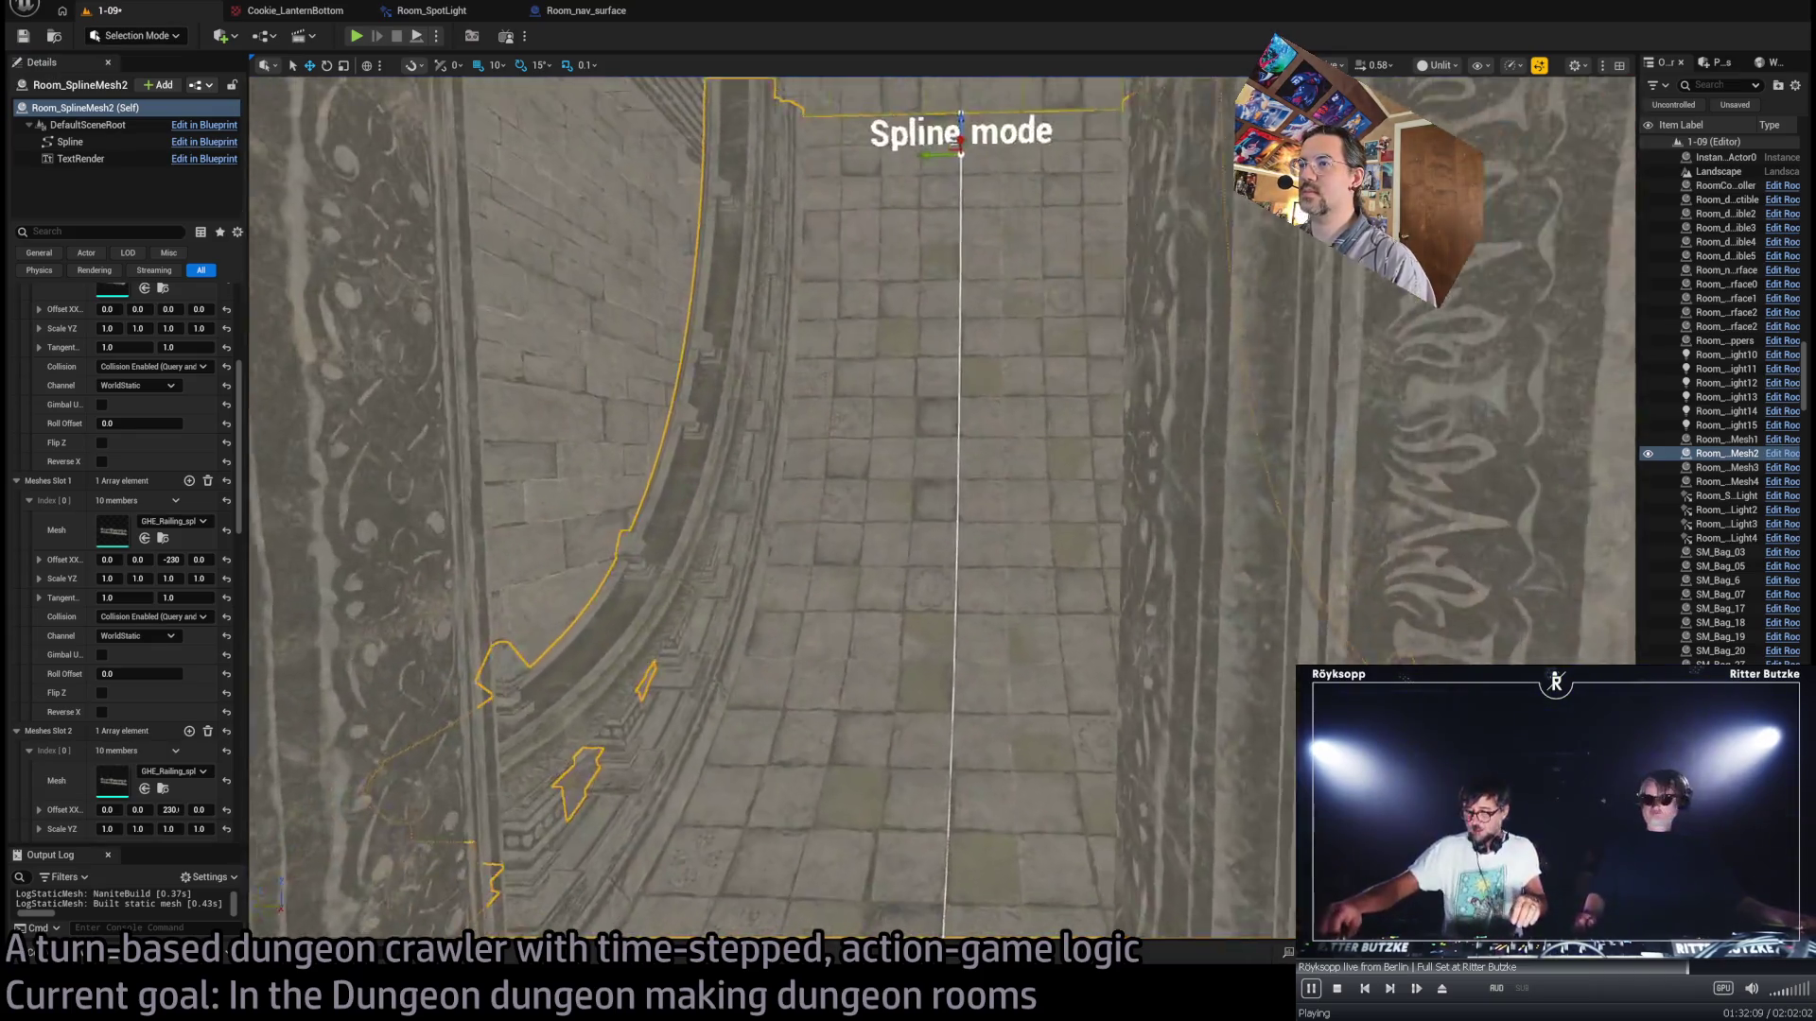
# - Move a Room_SplineMesh2 spline point to X 809.19, Z -482.91 to reshape the floor
pyautogui.moveTo(946, 473)
pyautogui.mouseDown()
pyautogui.moveTo(1143, 175)
pyautogui.moveTo(1289, 633)
pyautogui.mouseUp()
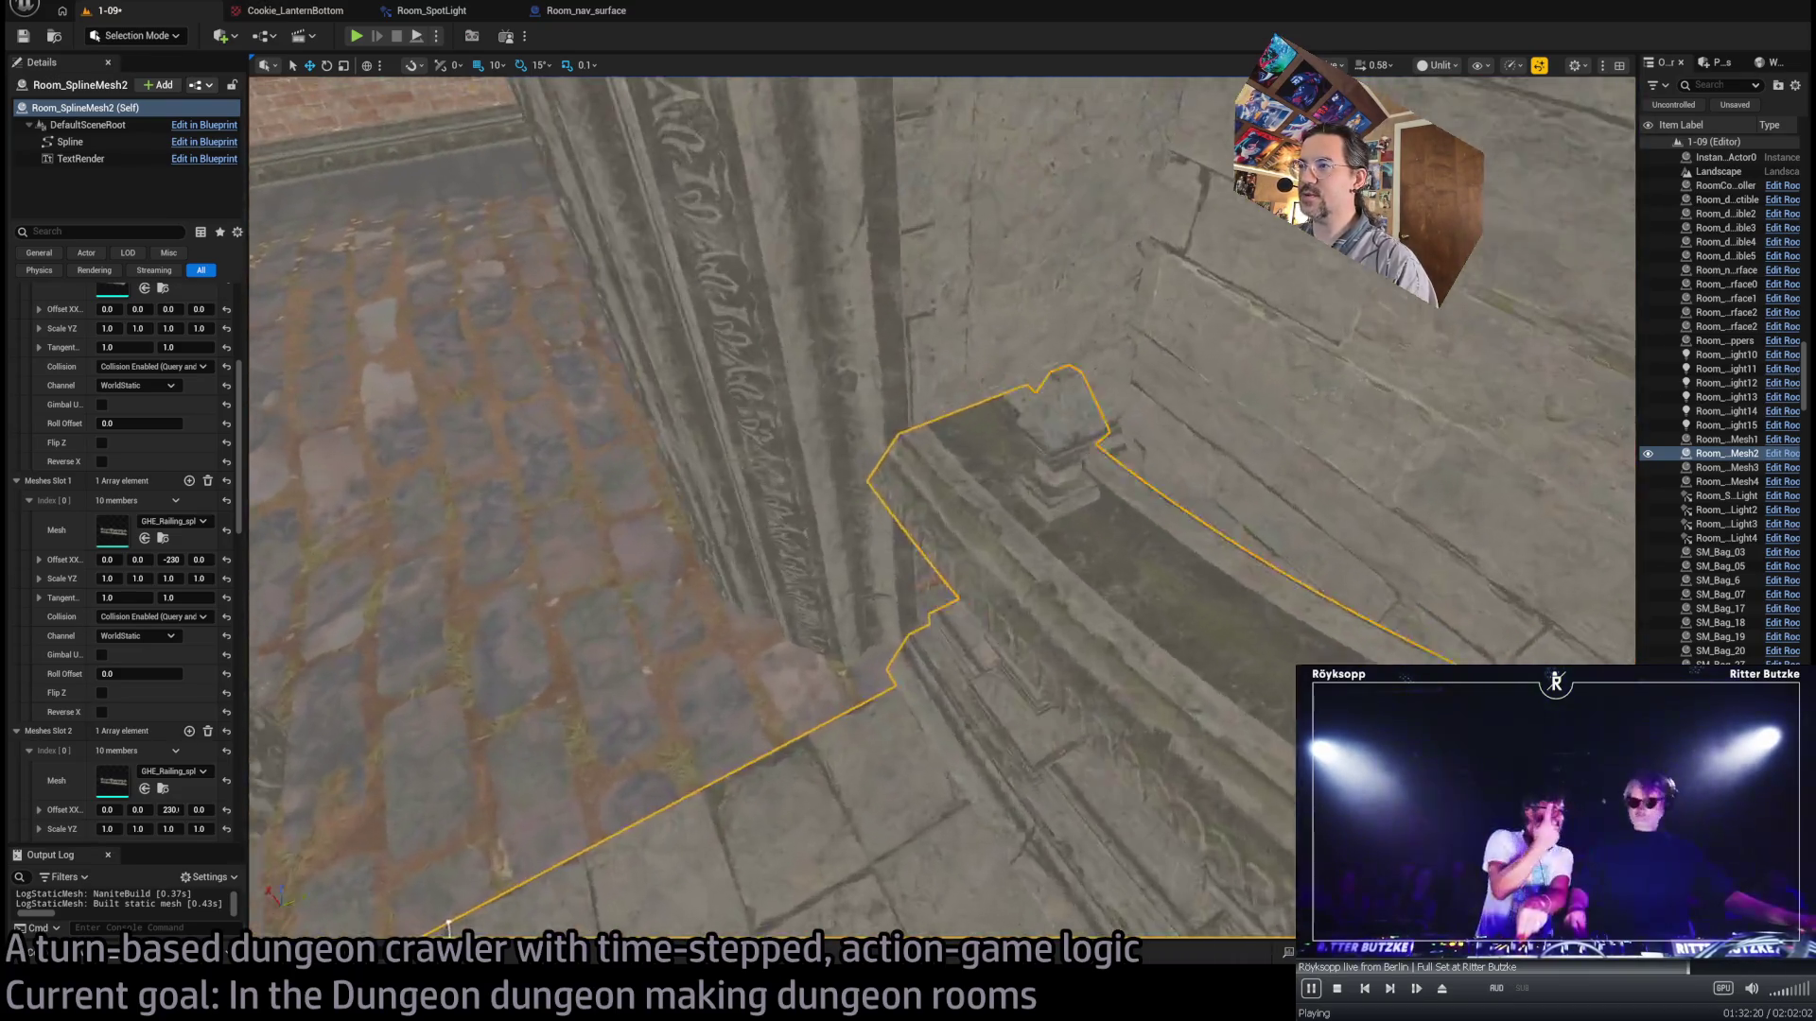
pyautogui.moveTo(448, 925); pyautogui.dragTo(398, 922)
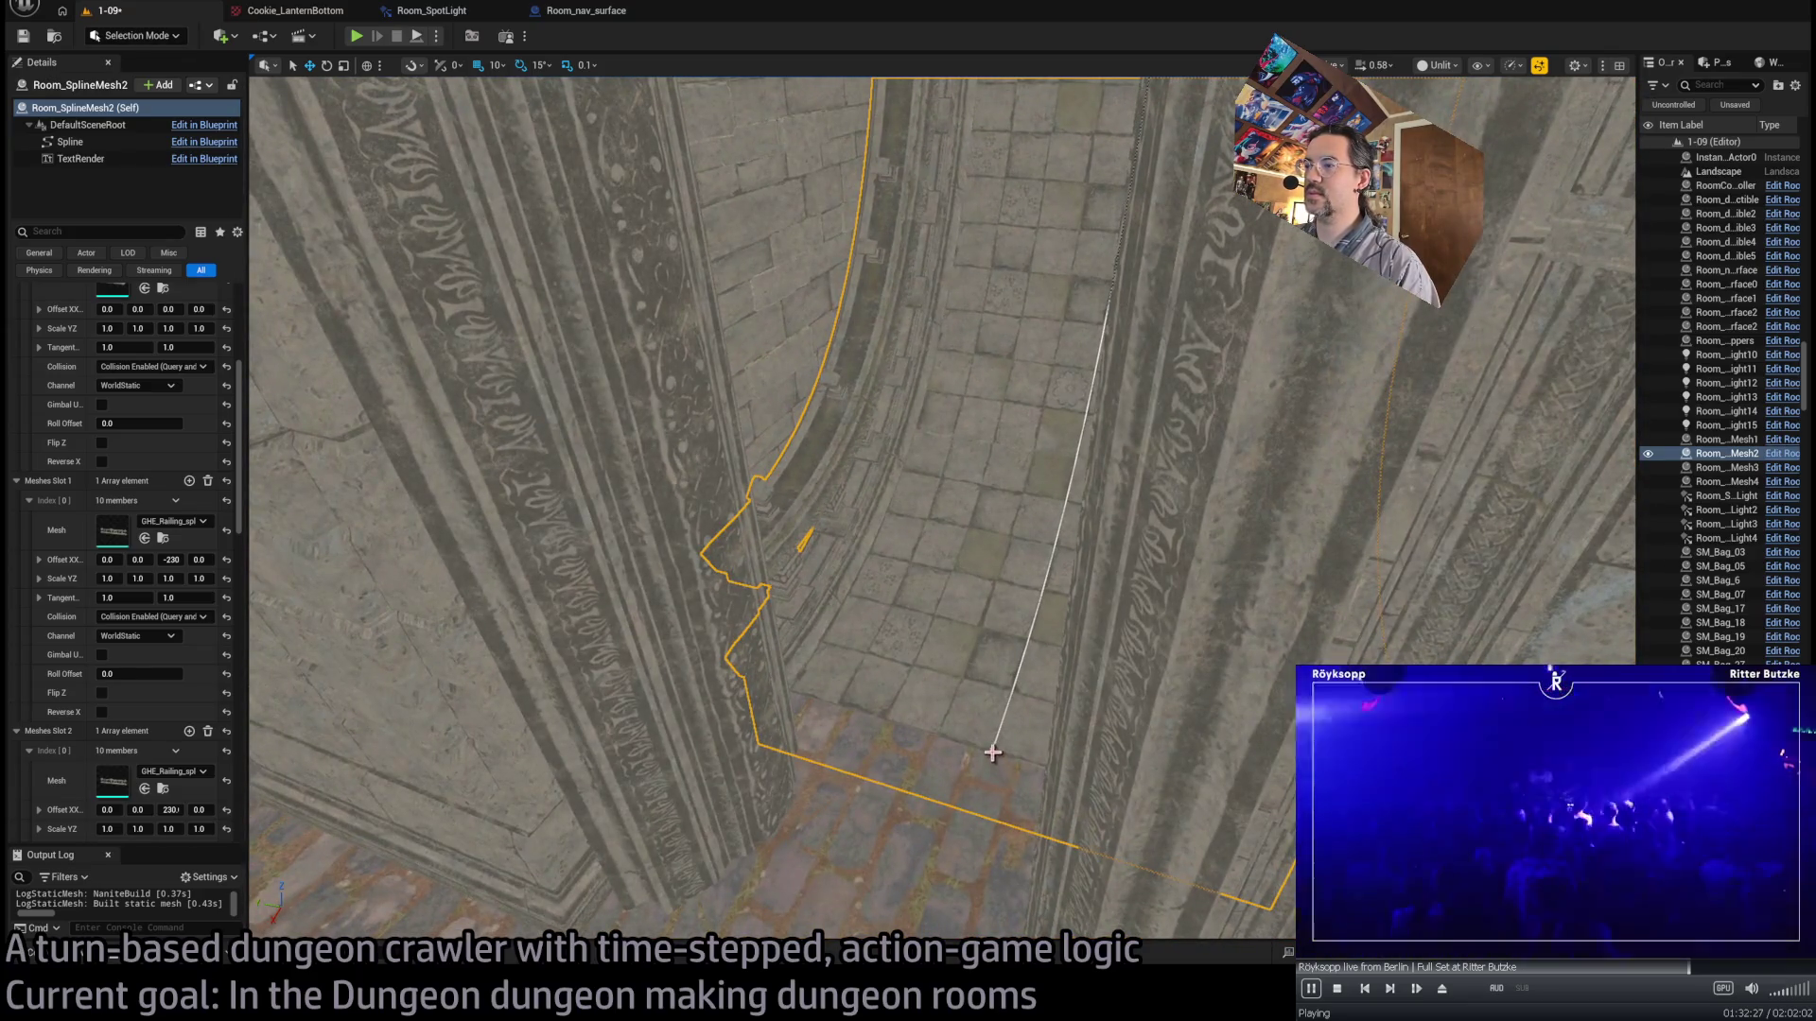
pyautogui.click(991, 750)
pyautogui.moveTo(985, 772)
pyautogui.mouseDown()
pyautogui.moveTo(952, 831)
pyautogui.moveTo(1064, 904)
pyautogui.mouseUp()
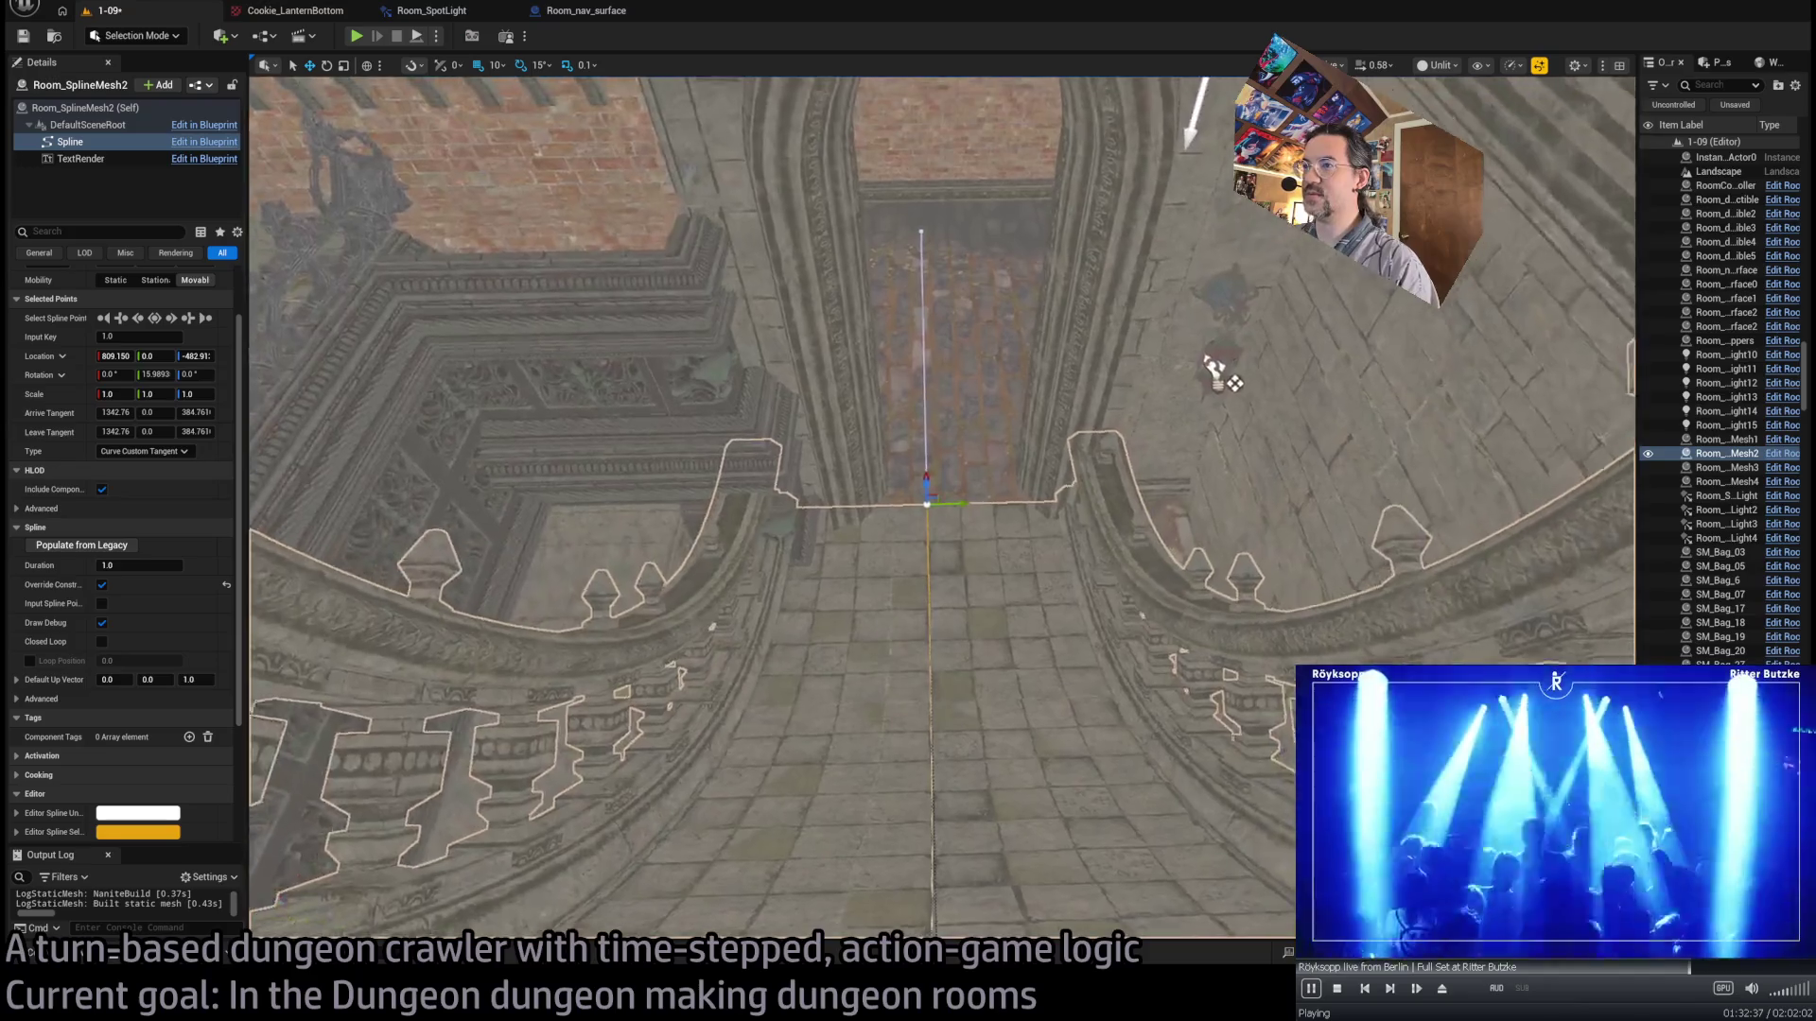
# - Set the selected spline point's Y scale to 1.1 to widen the floor there
pyautogui.press('r')
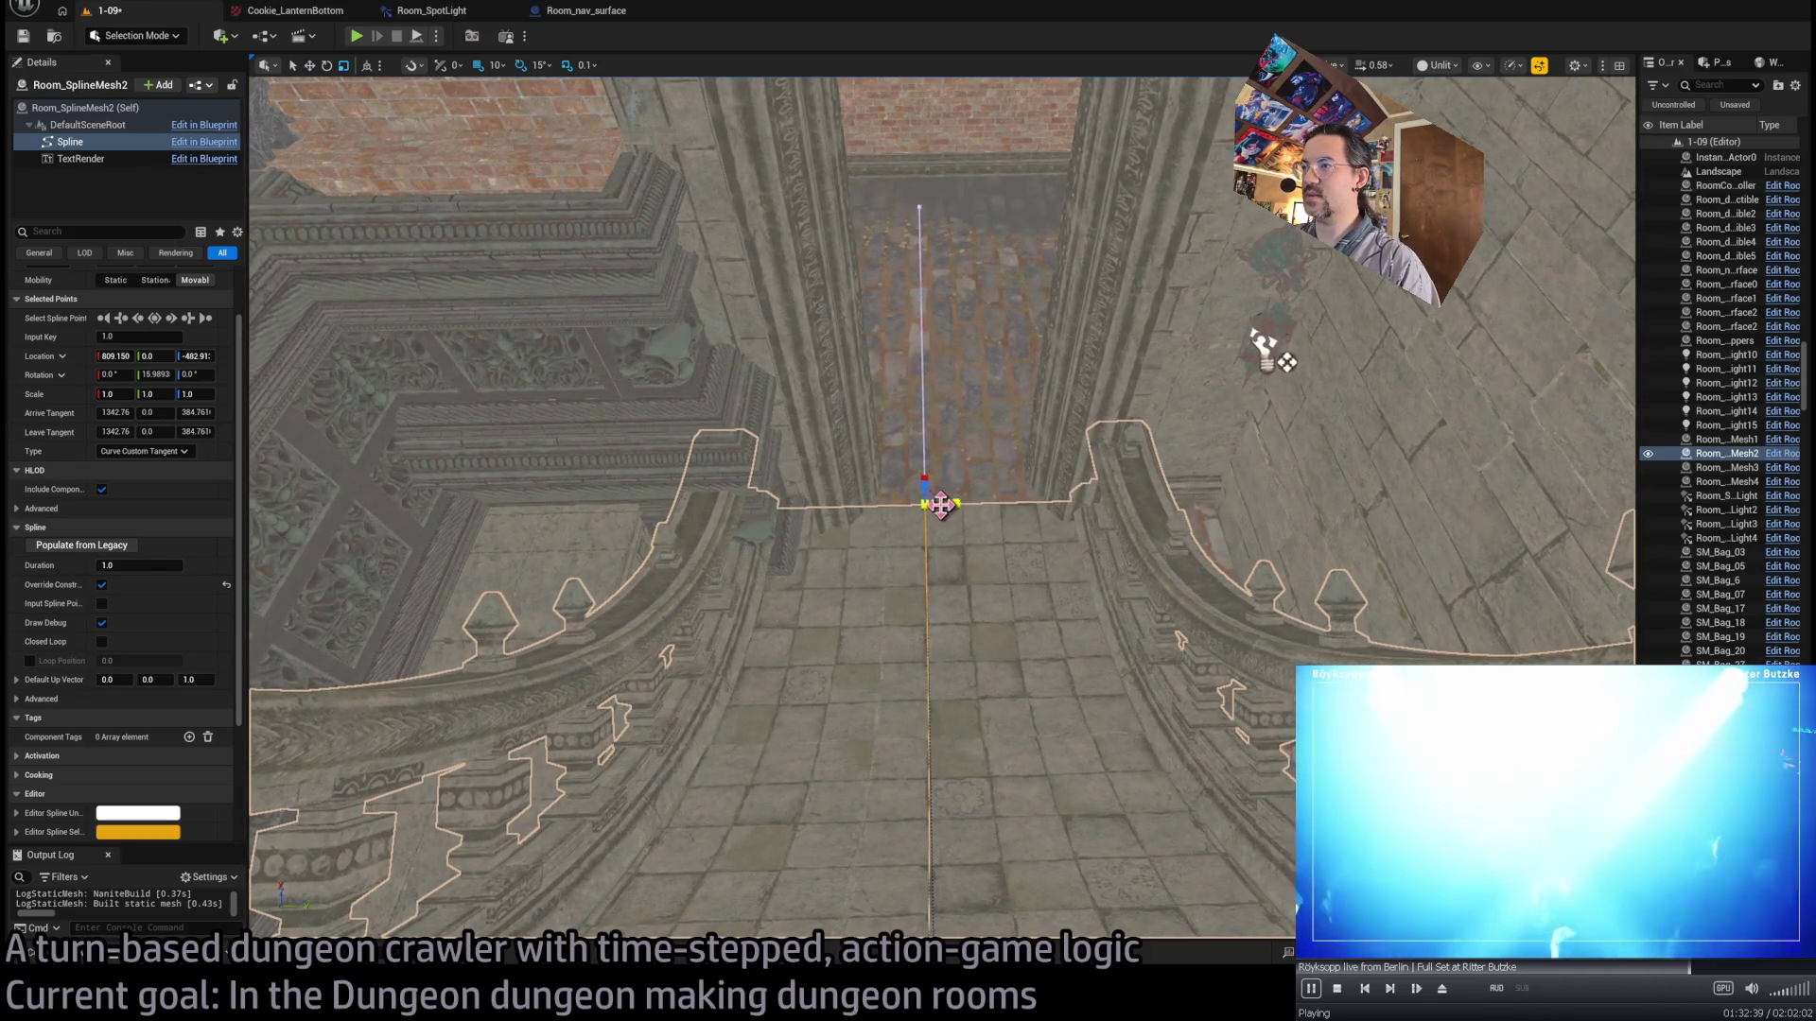
pyautogui.moveTo(947, 503); pyautogui.dragTo(957, 503)
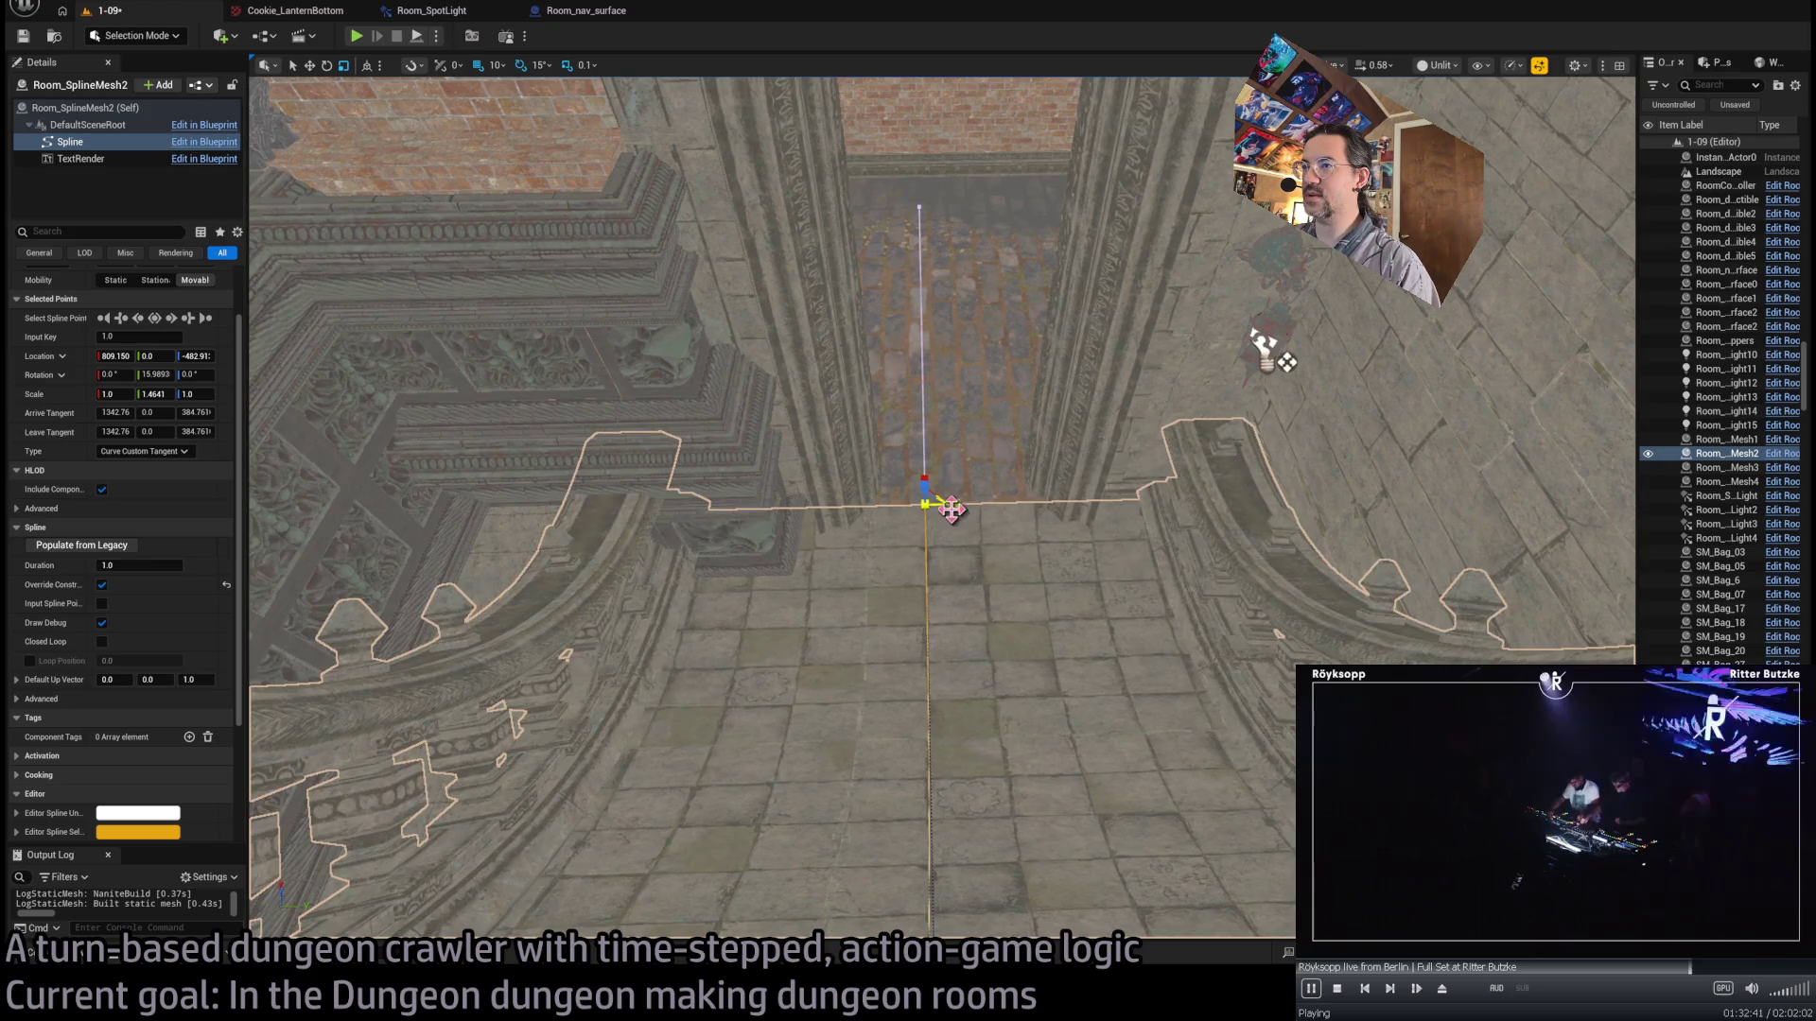
pyautogui.hotkey('ctrl', 'z')
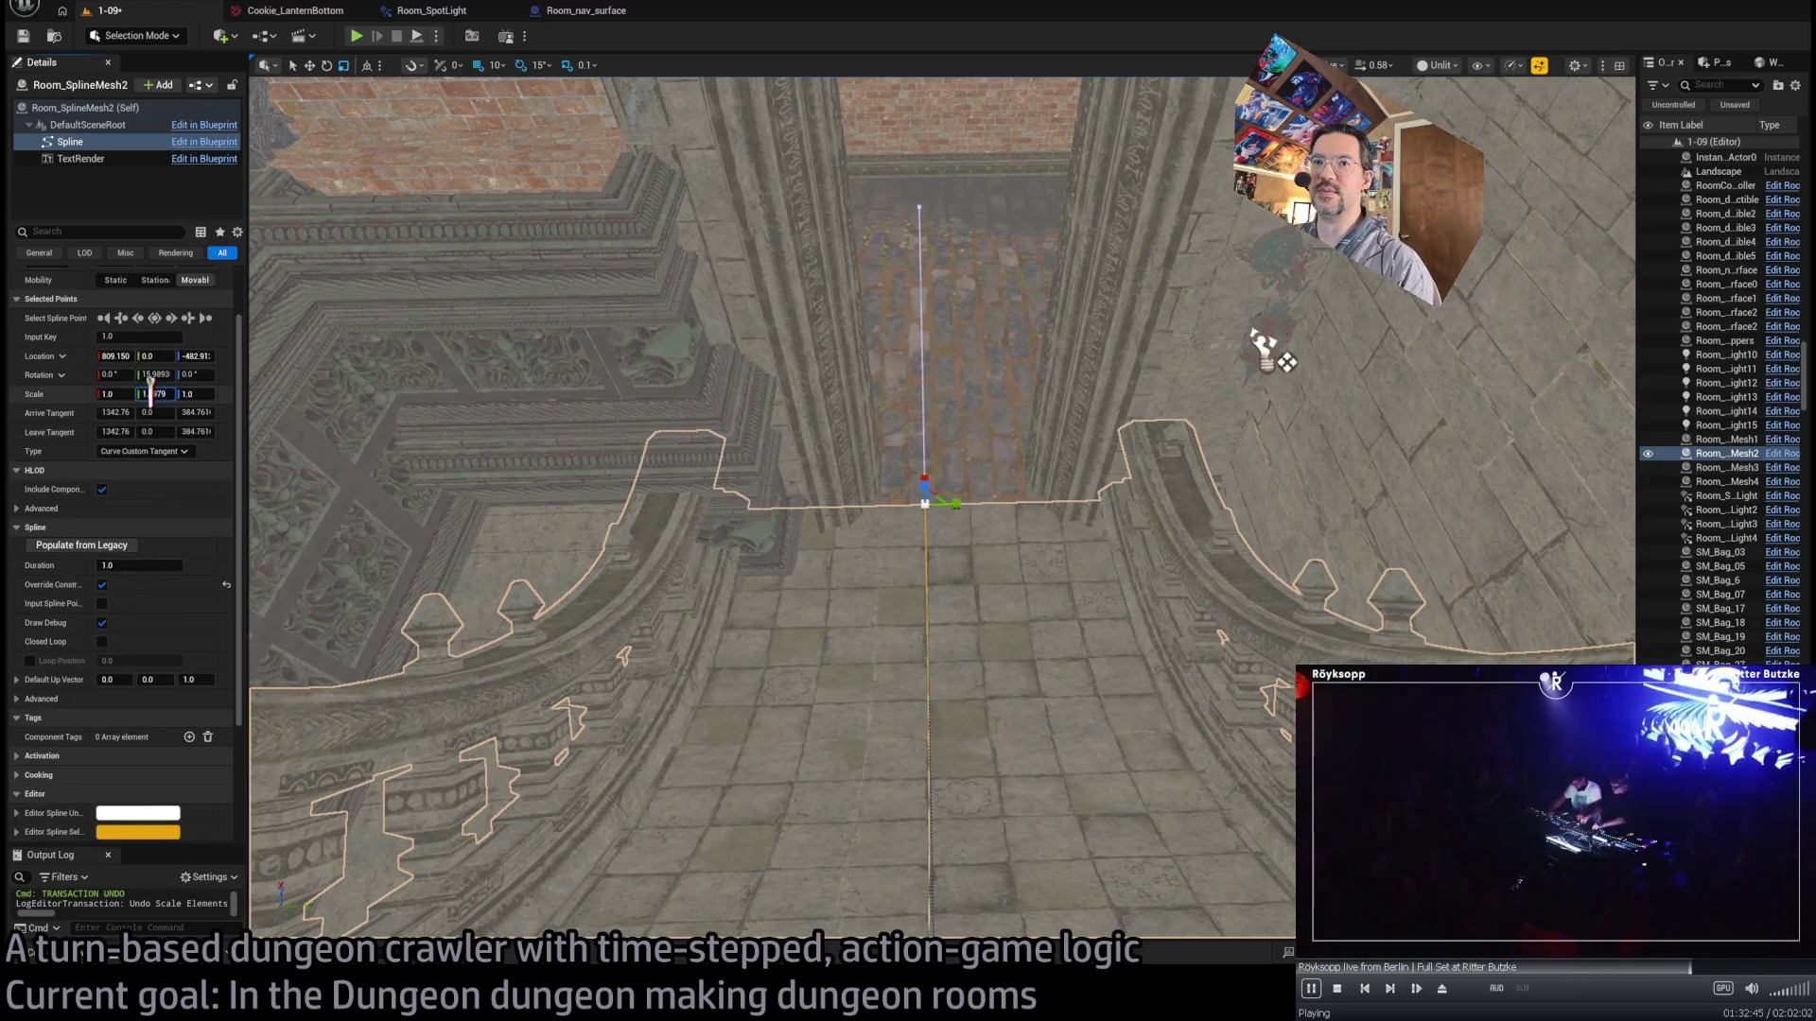
pyautogui.press('Return')
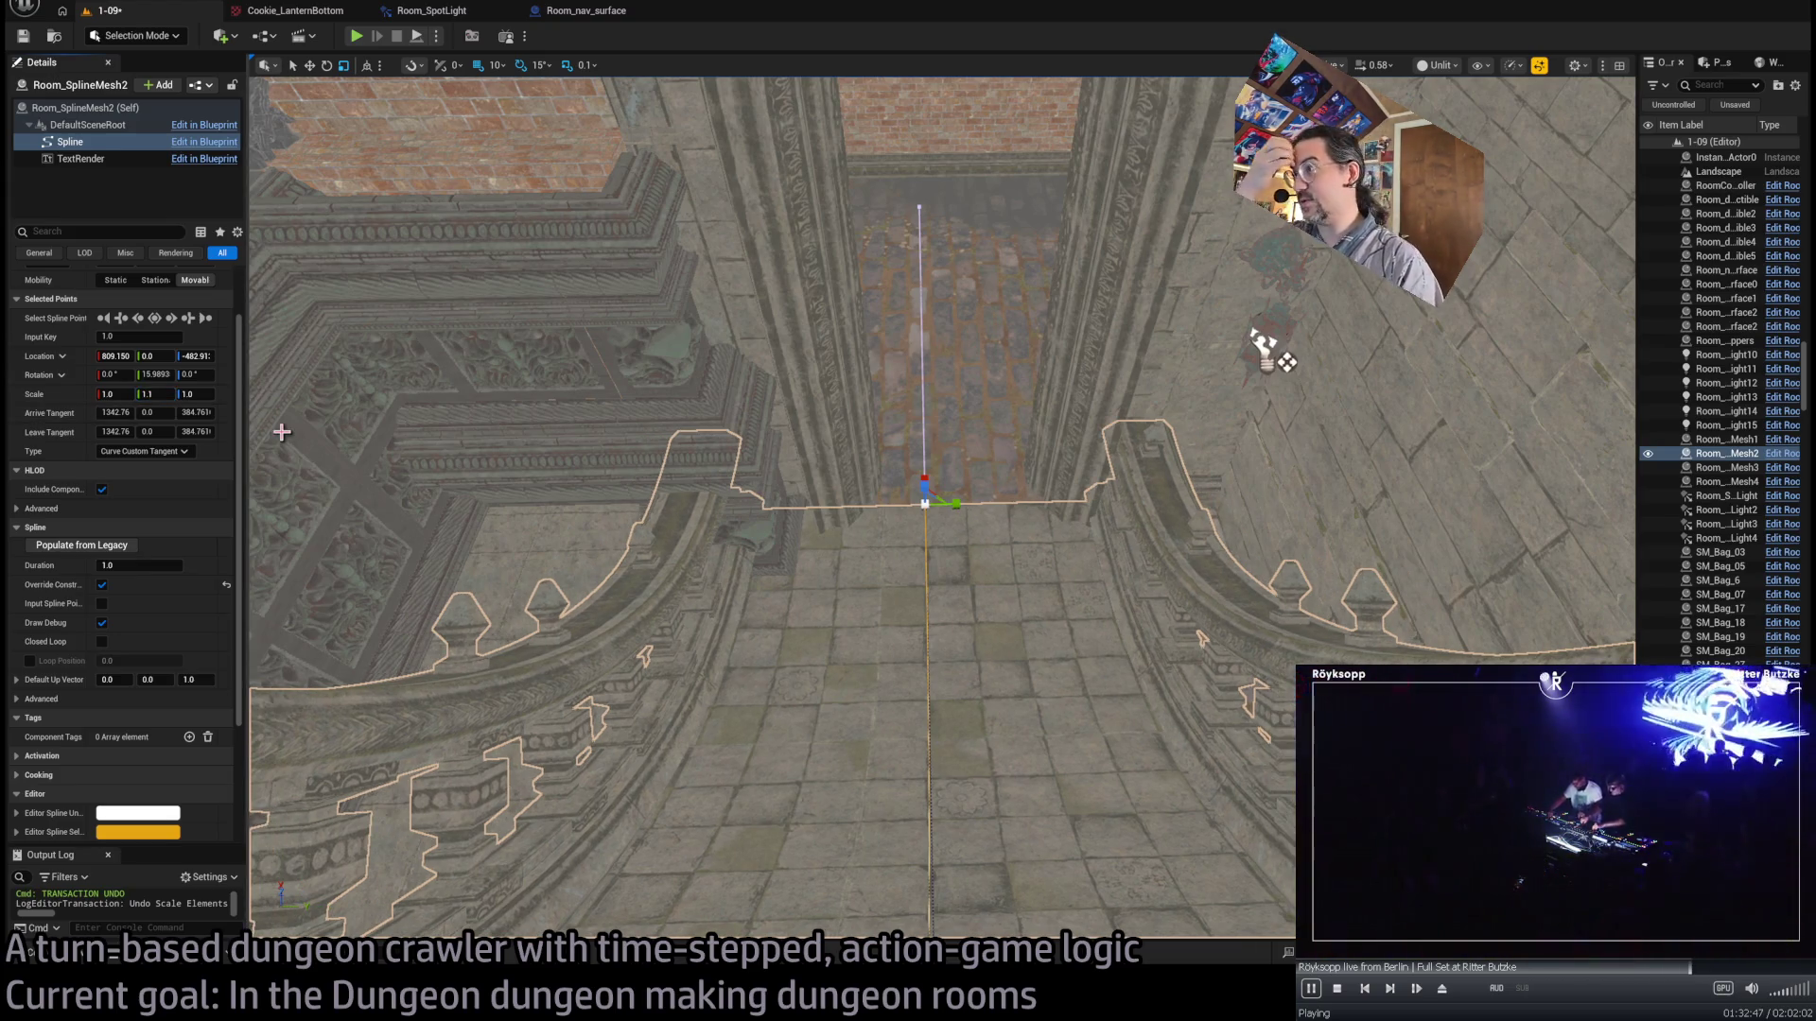
pyautogui.moveTo(1268, 350)
pyautogui.mouseDown()
pyautogui.moveTo(527, 600)
pyautogui.moveTo(446, 304)
pyautogui.moveTo(750, 304)
pyautogui.moveTo(568, 140)
pyautogui.moveTo(719, 284)
pyautogui.moveTo(750, 211)
pyautogui.moveTo(851, 378)
pyautogui.moveTo(946, 426)
pyautogui.moveTo(890, 520)
pyautogui.moveTo(851, 436)
pyautogui.moveTo(946, 529)
pyautogui.mouseUp()
# - Hide the Content Browser and orbit around SM_BaseColumn_19 to inspect the columns
pyautogui.hotkey('ctrl', 'space')
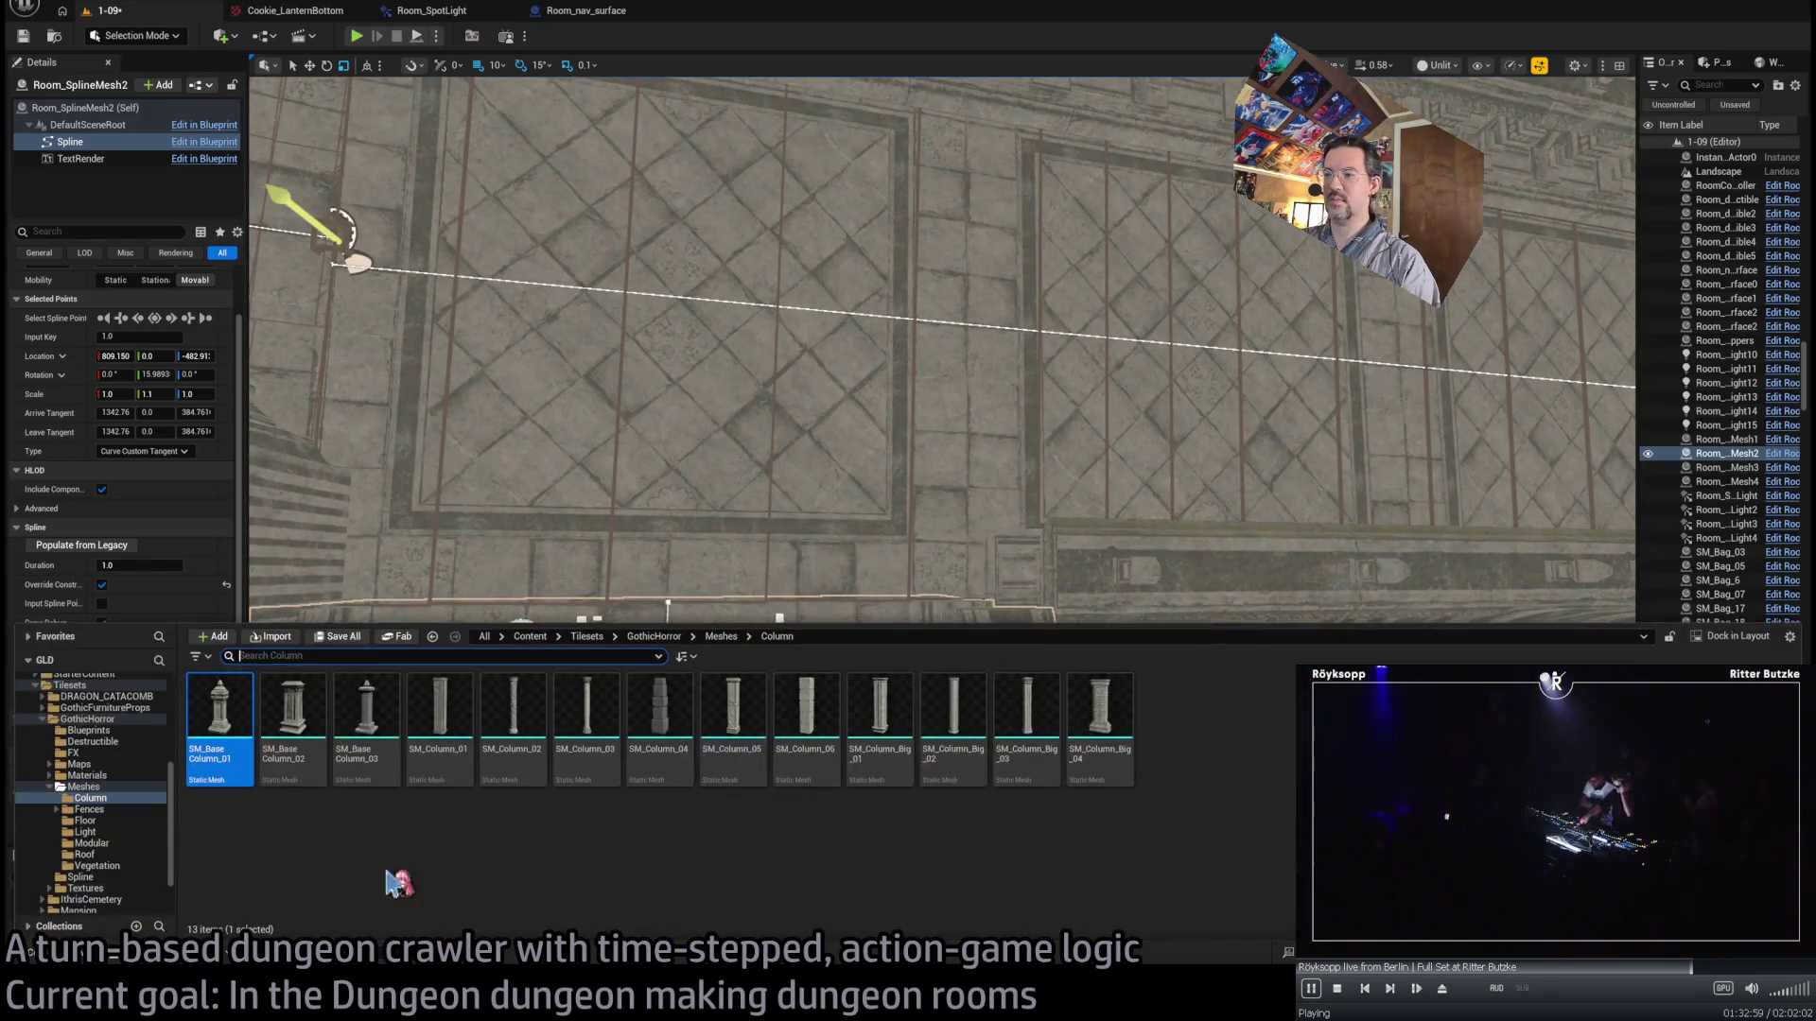
pyautogui.hotkey('ctrl', 'space')
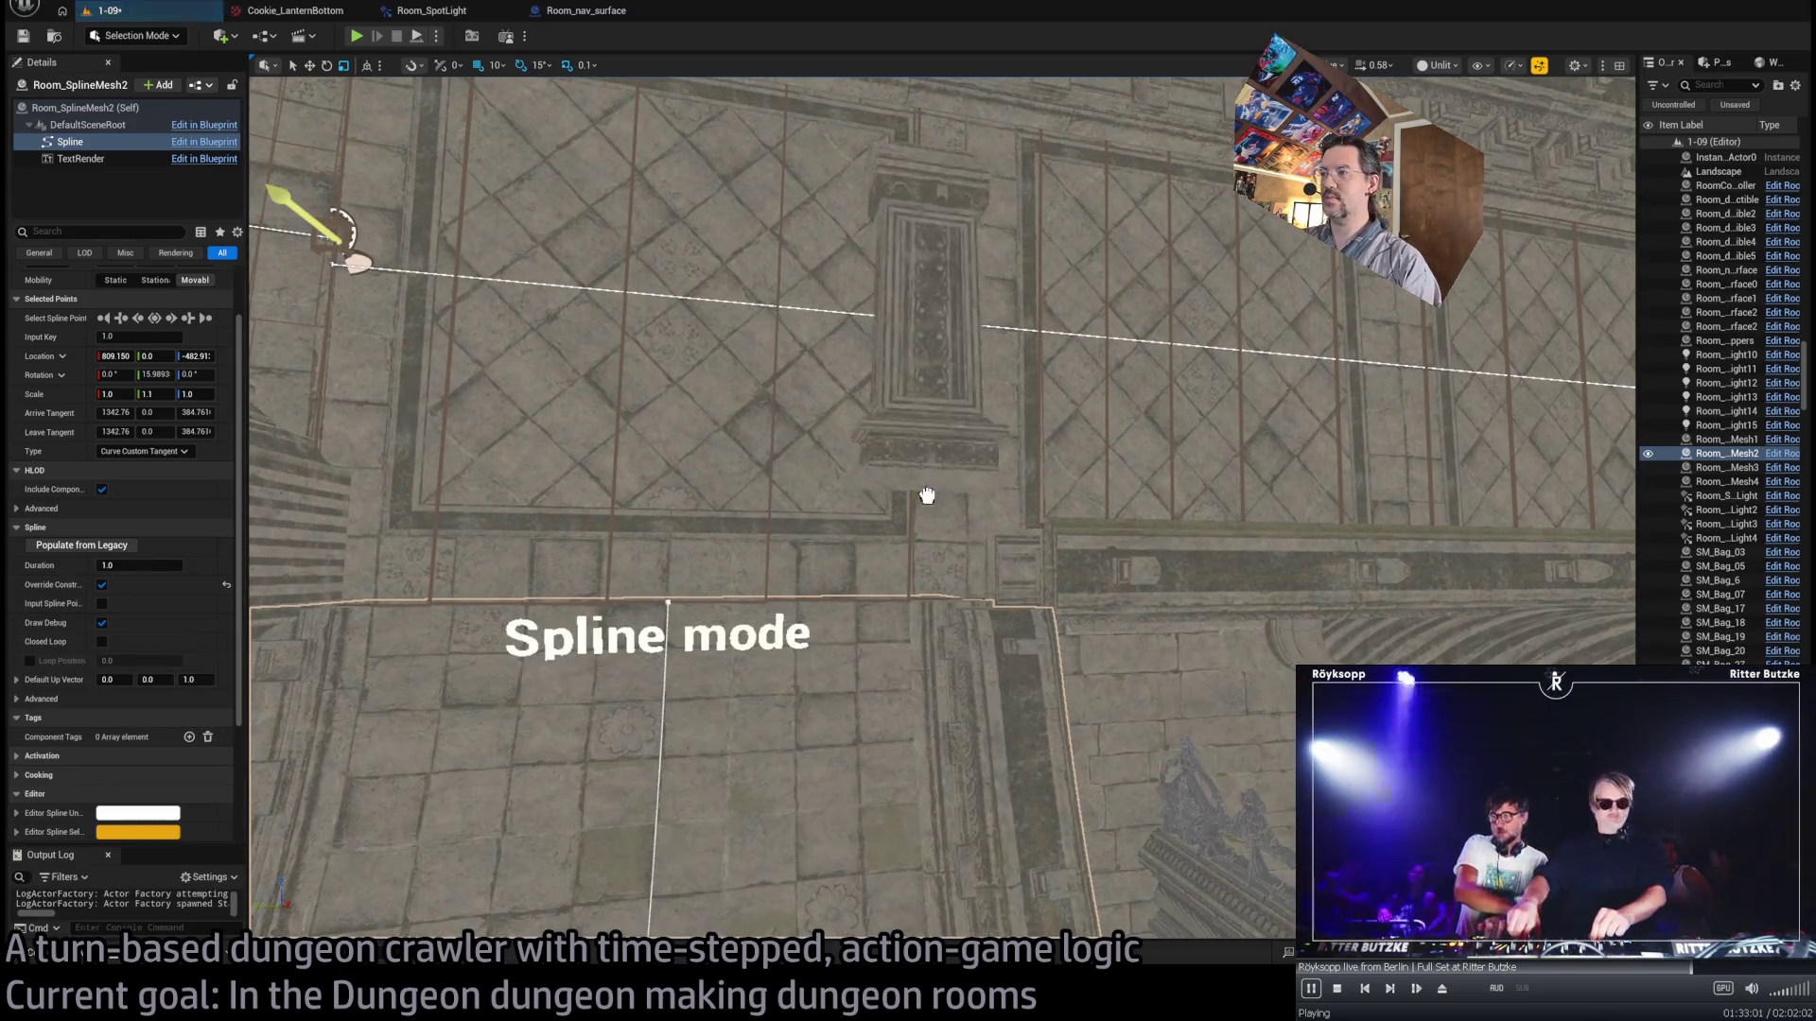
pyautogui.click(960, 552)
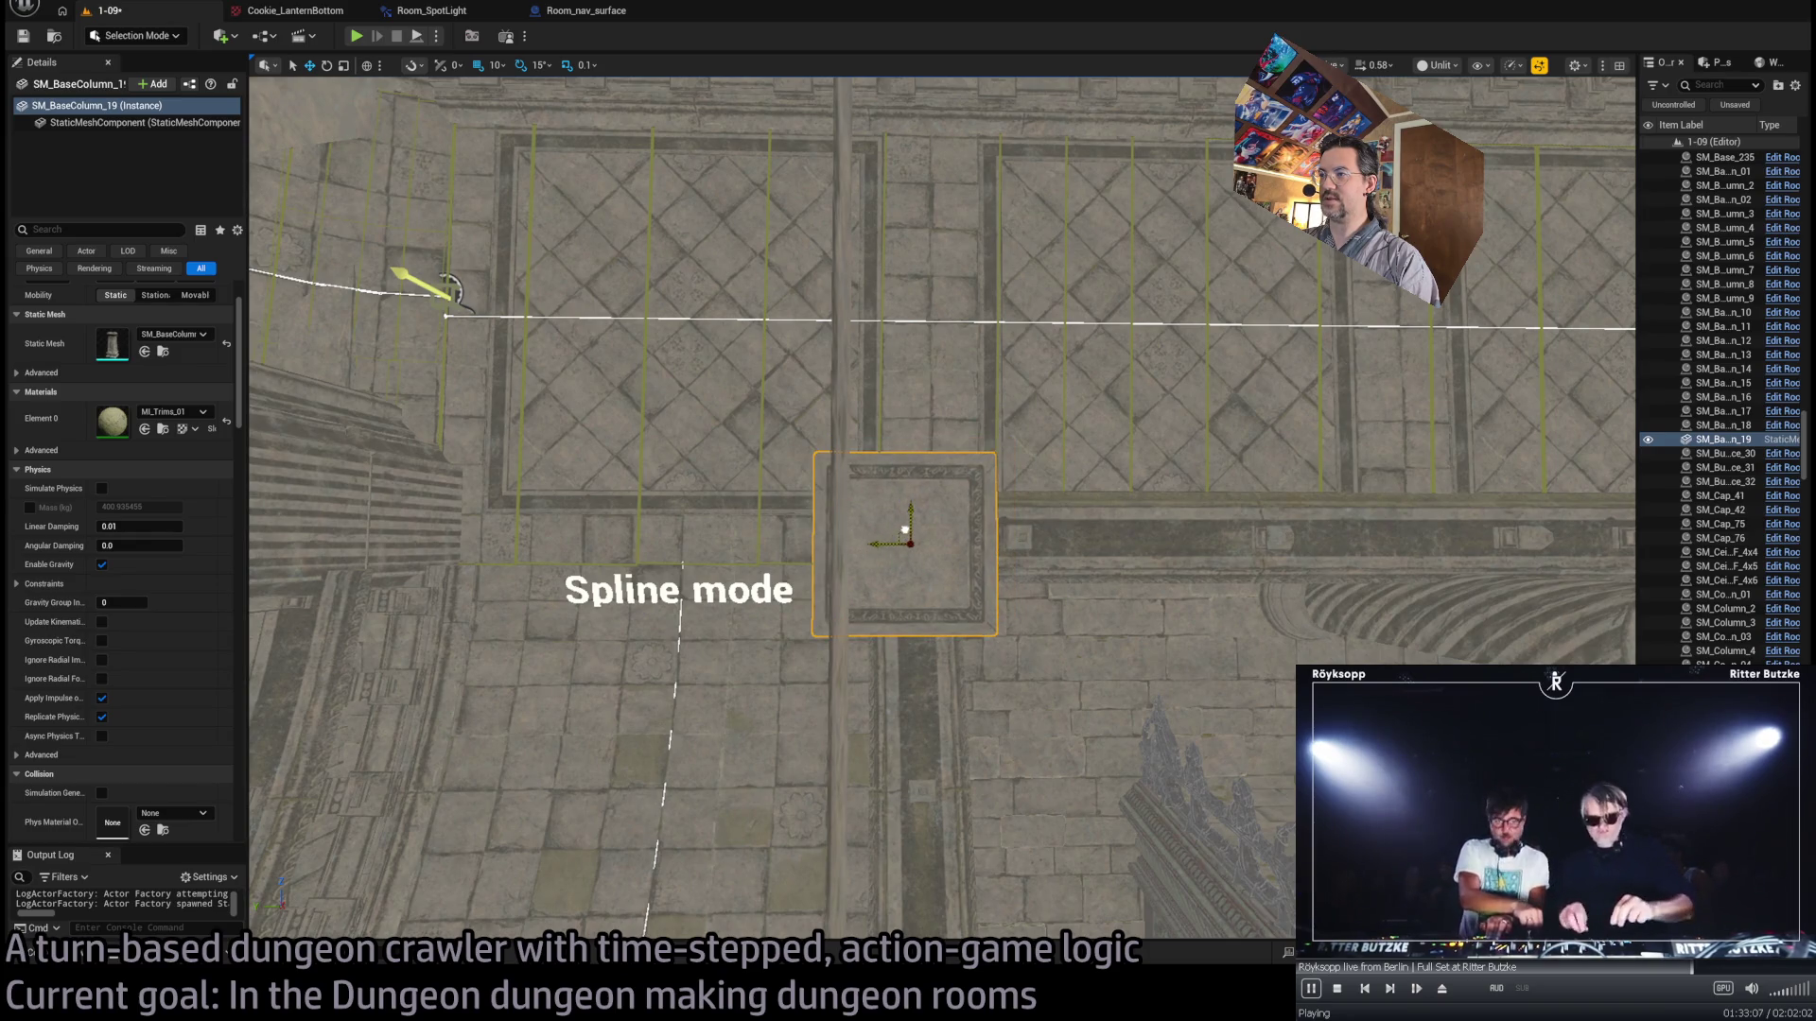
pyautogui.moveTo(908, 546); pyautogui.dragTo(1438, 473)
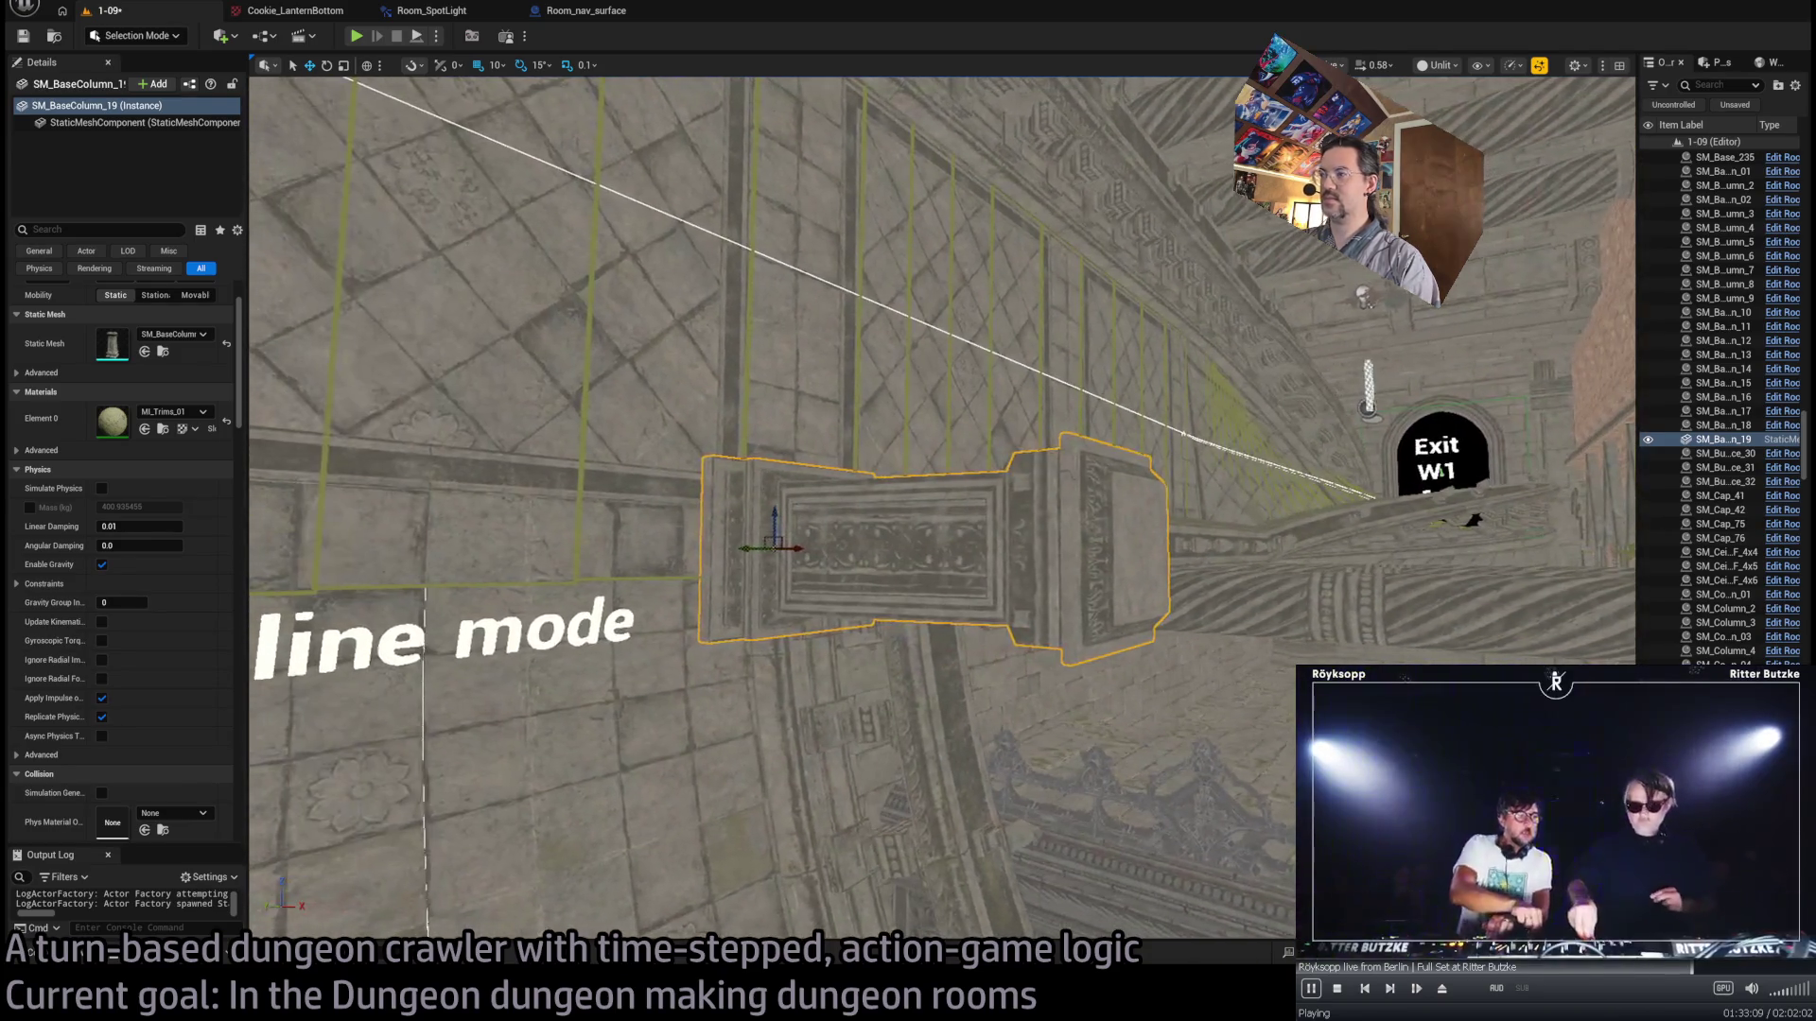
pyautogui.click(1437, 473)
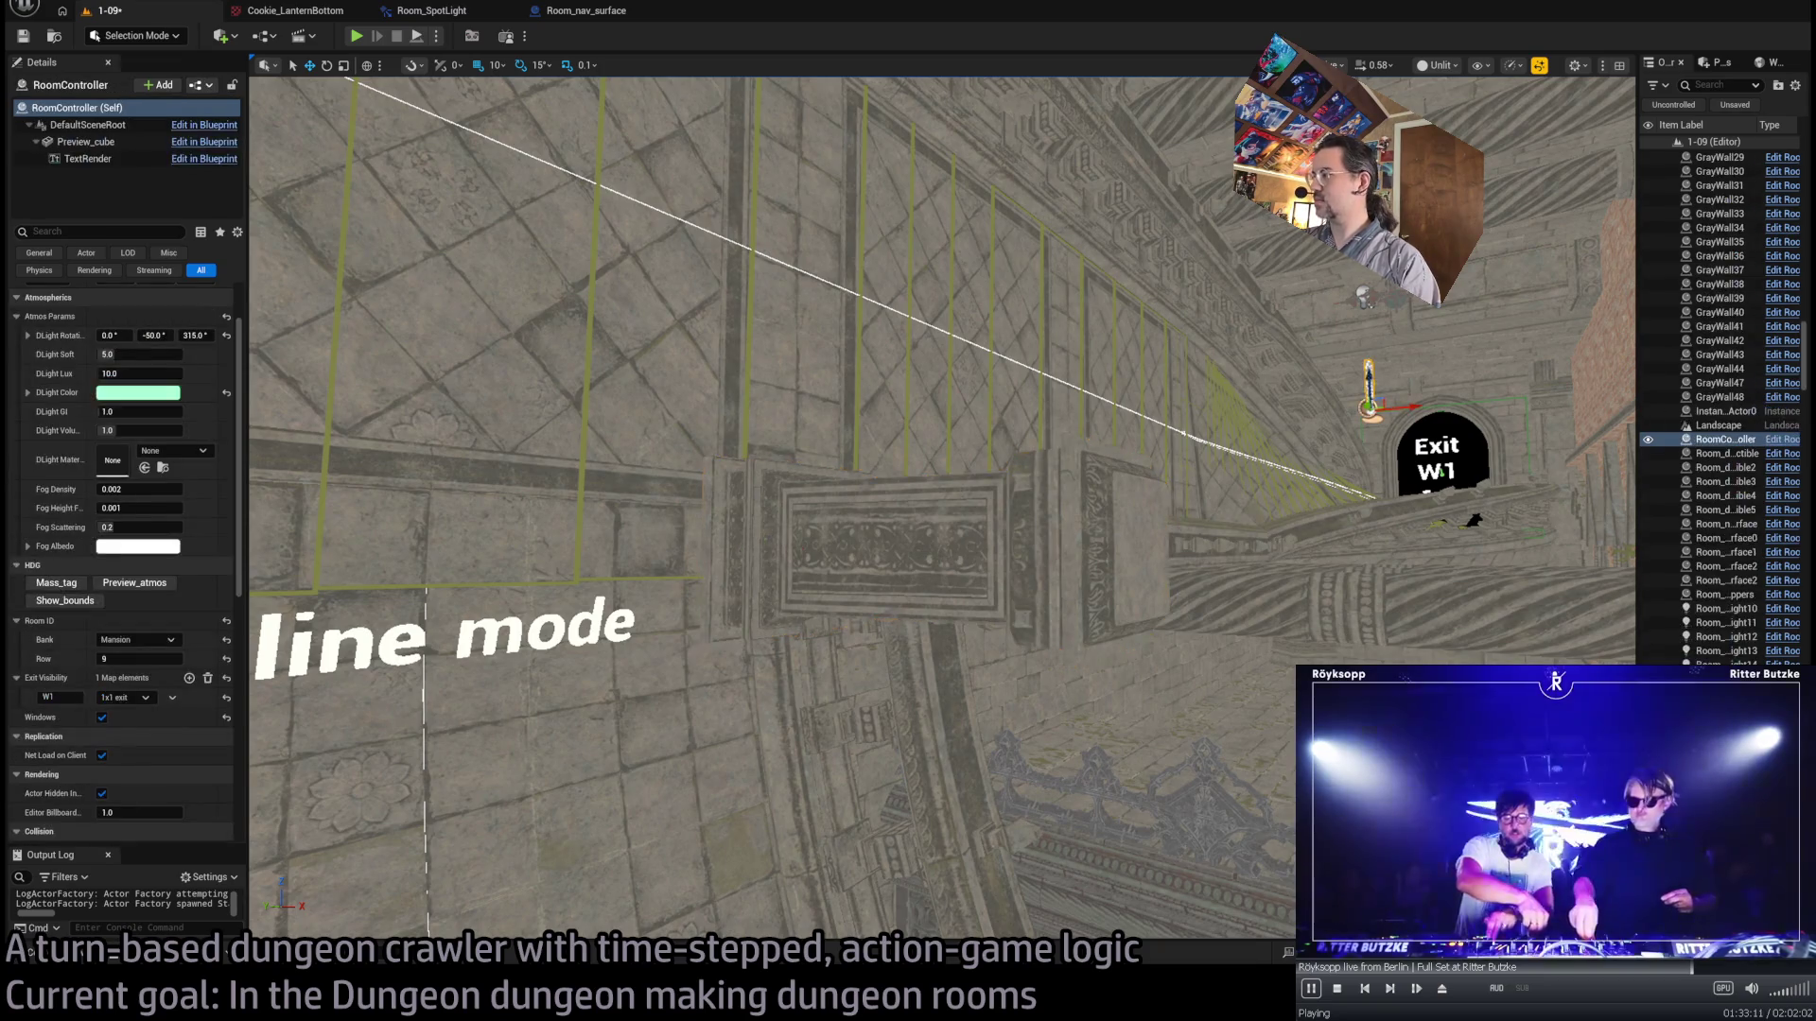
pyautogui.click(1028, 585)
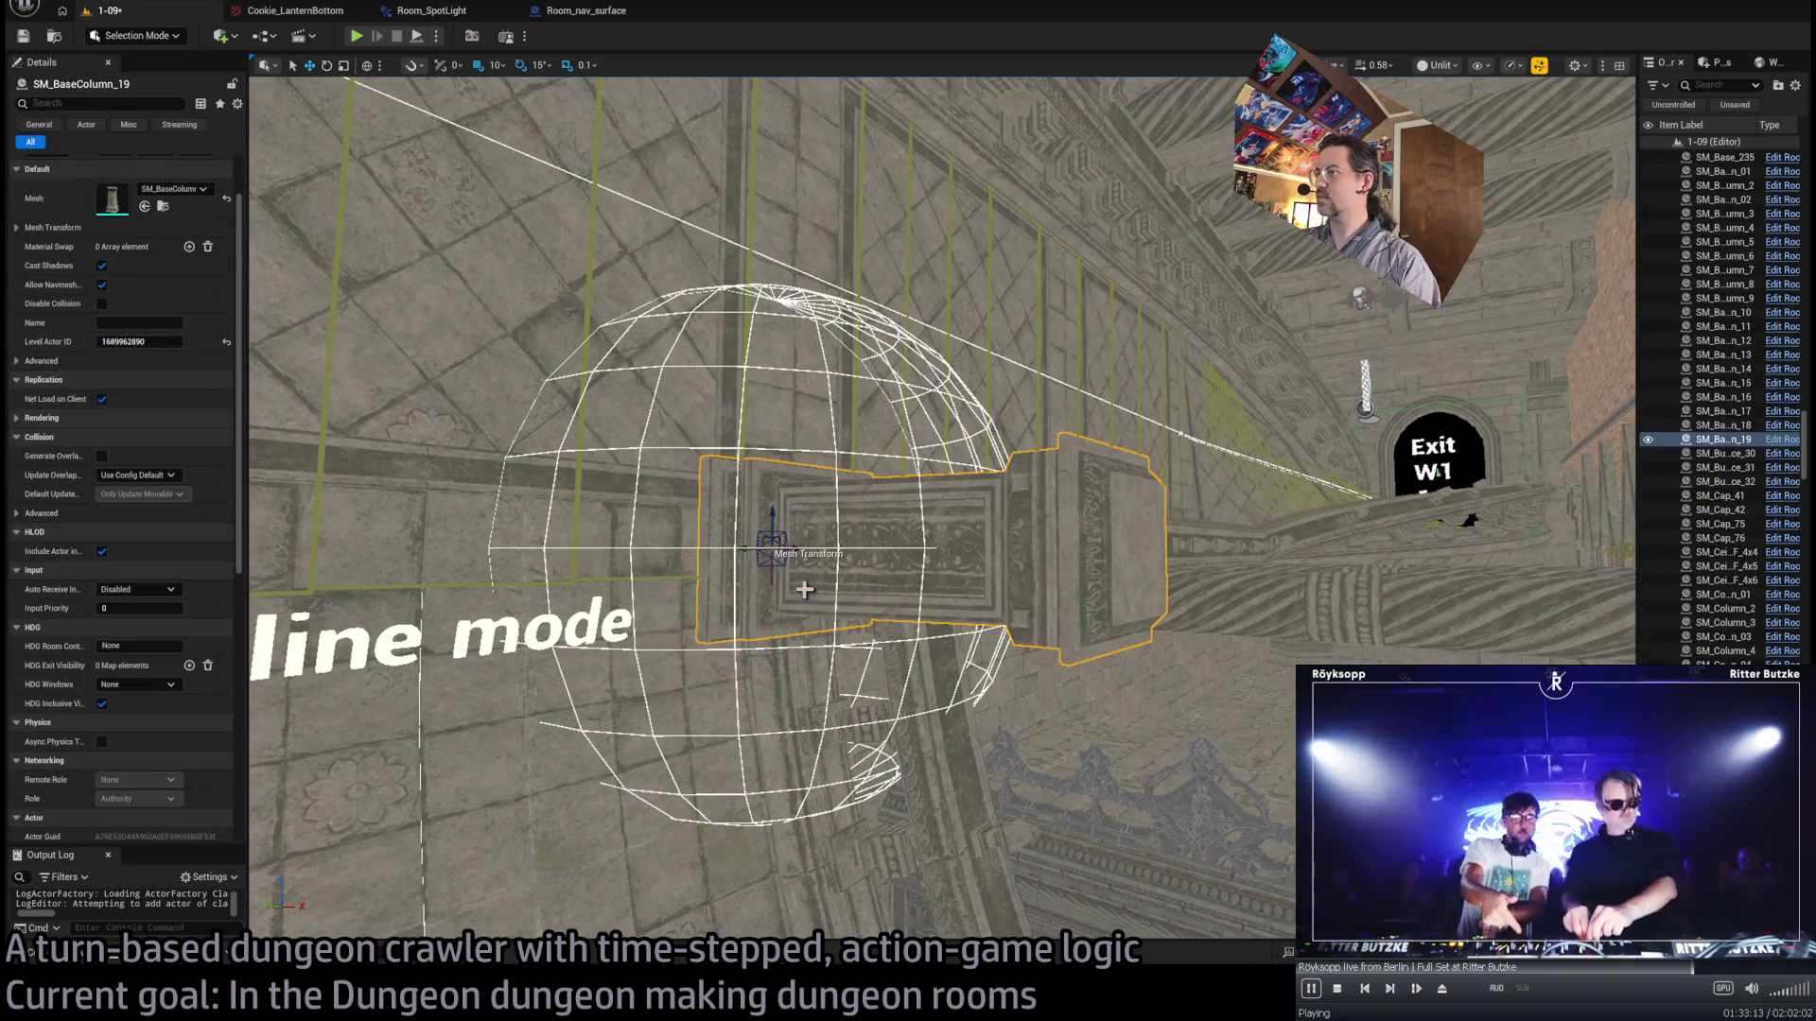
pyautogui.moveTo(804, 589)
pyautogui.mouseDown()
pyautogui.moveTo(804, 700)
pyautogui.moveTo(804, 667)
pyautogui.mouseUp()
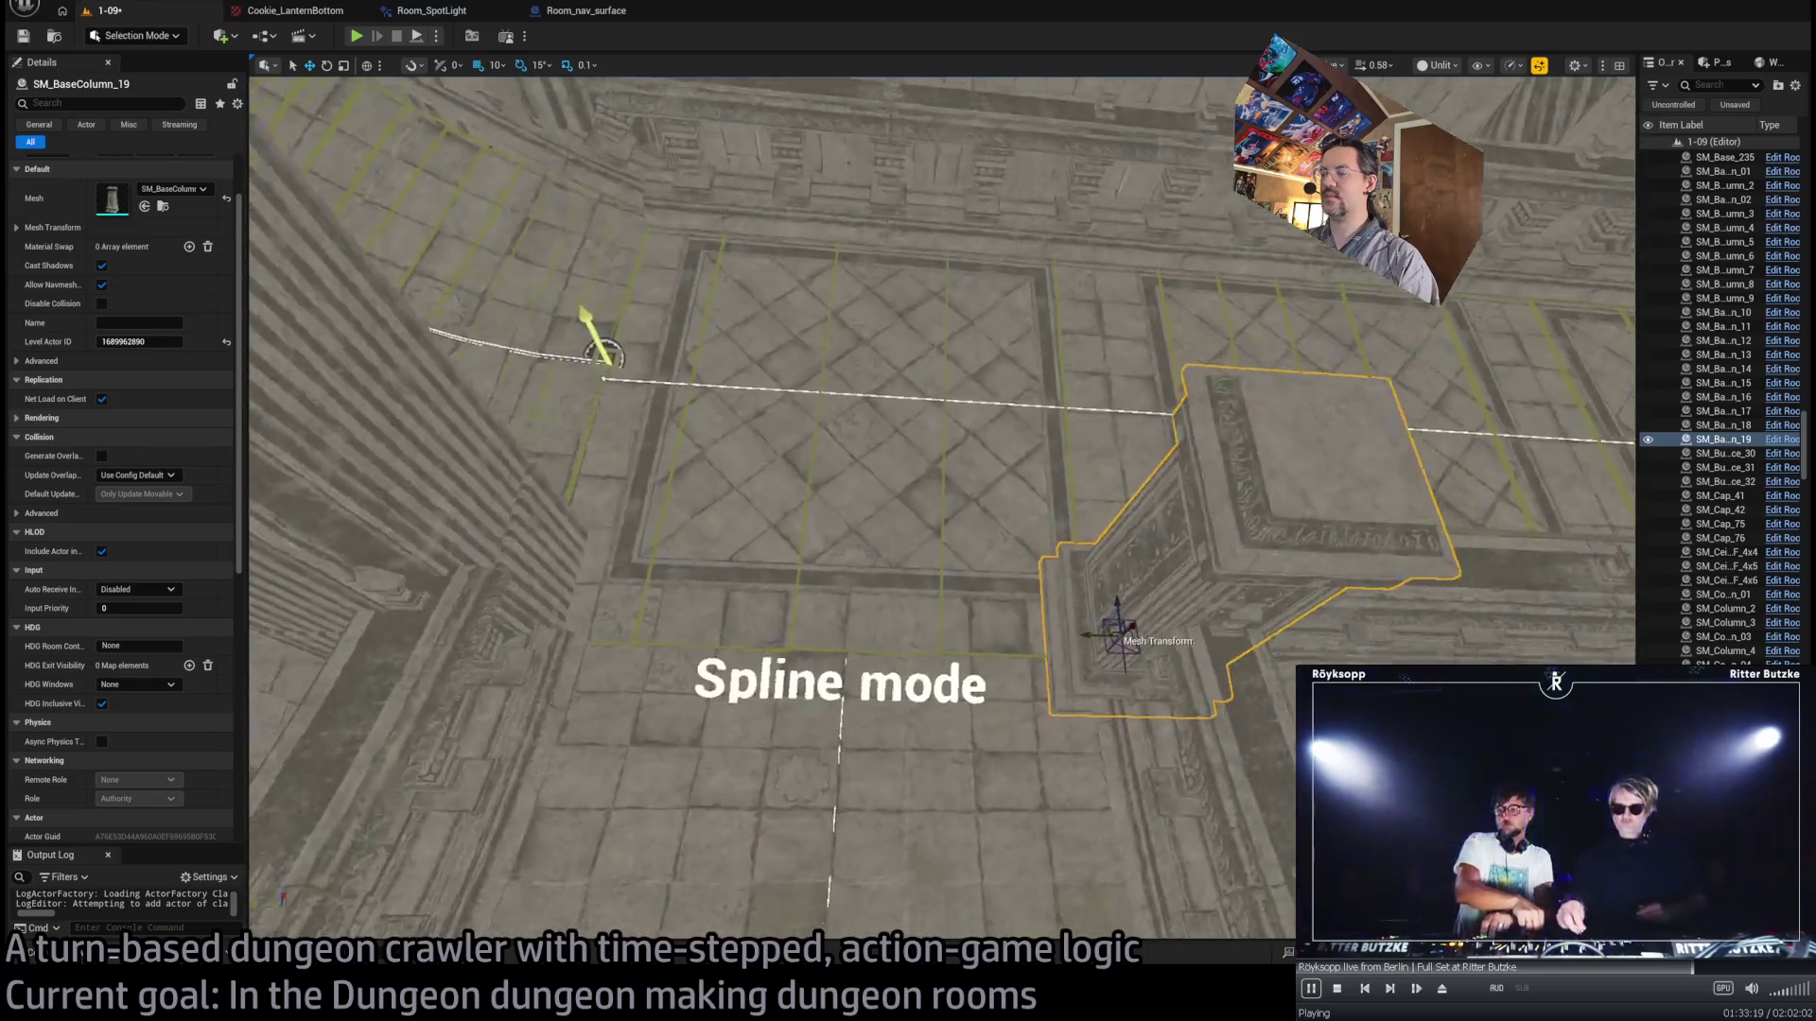
pyautogui.moveTo(803, 667); pyautogui.dragTo(1001, 659)
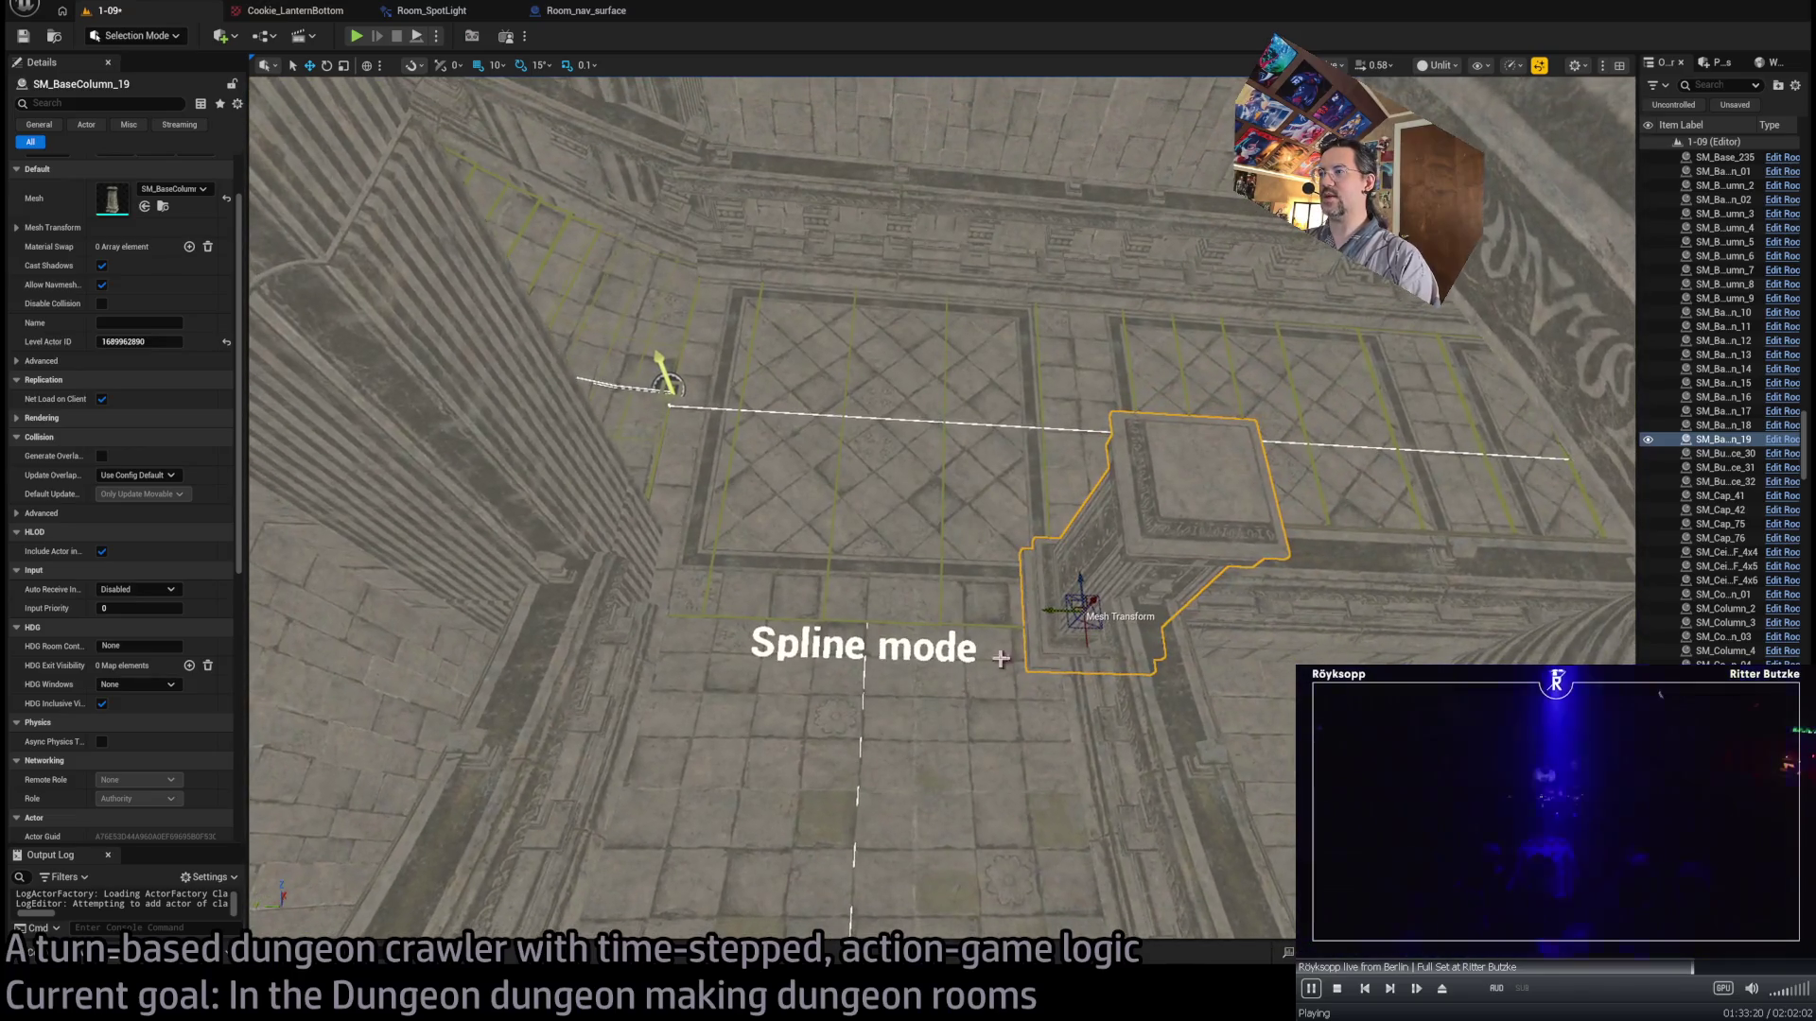
# - Nudge the SM_Column_3 column slightly sideways beside the spline floor
pyautogui.click(575, 537)
pyautogui.scroll(5, 574, 538)
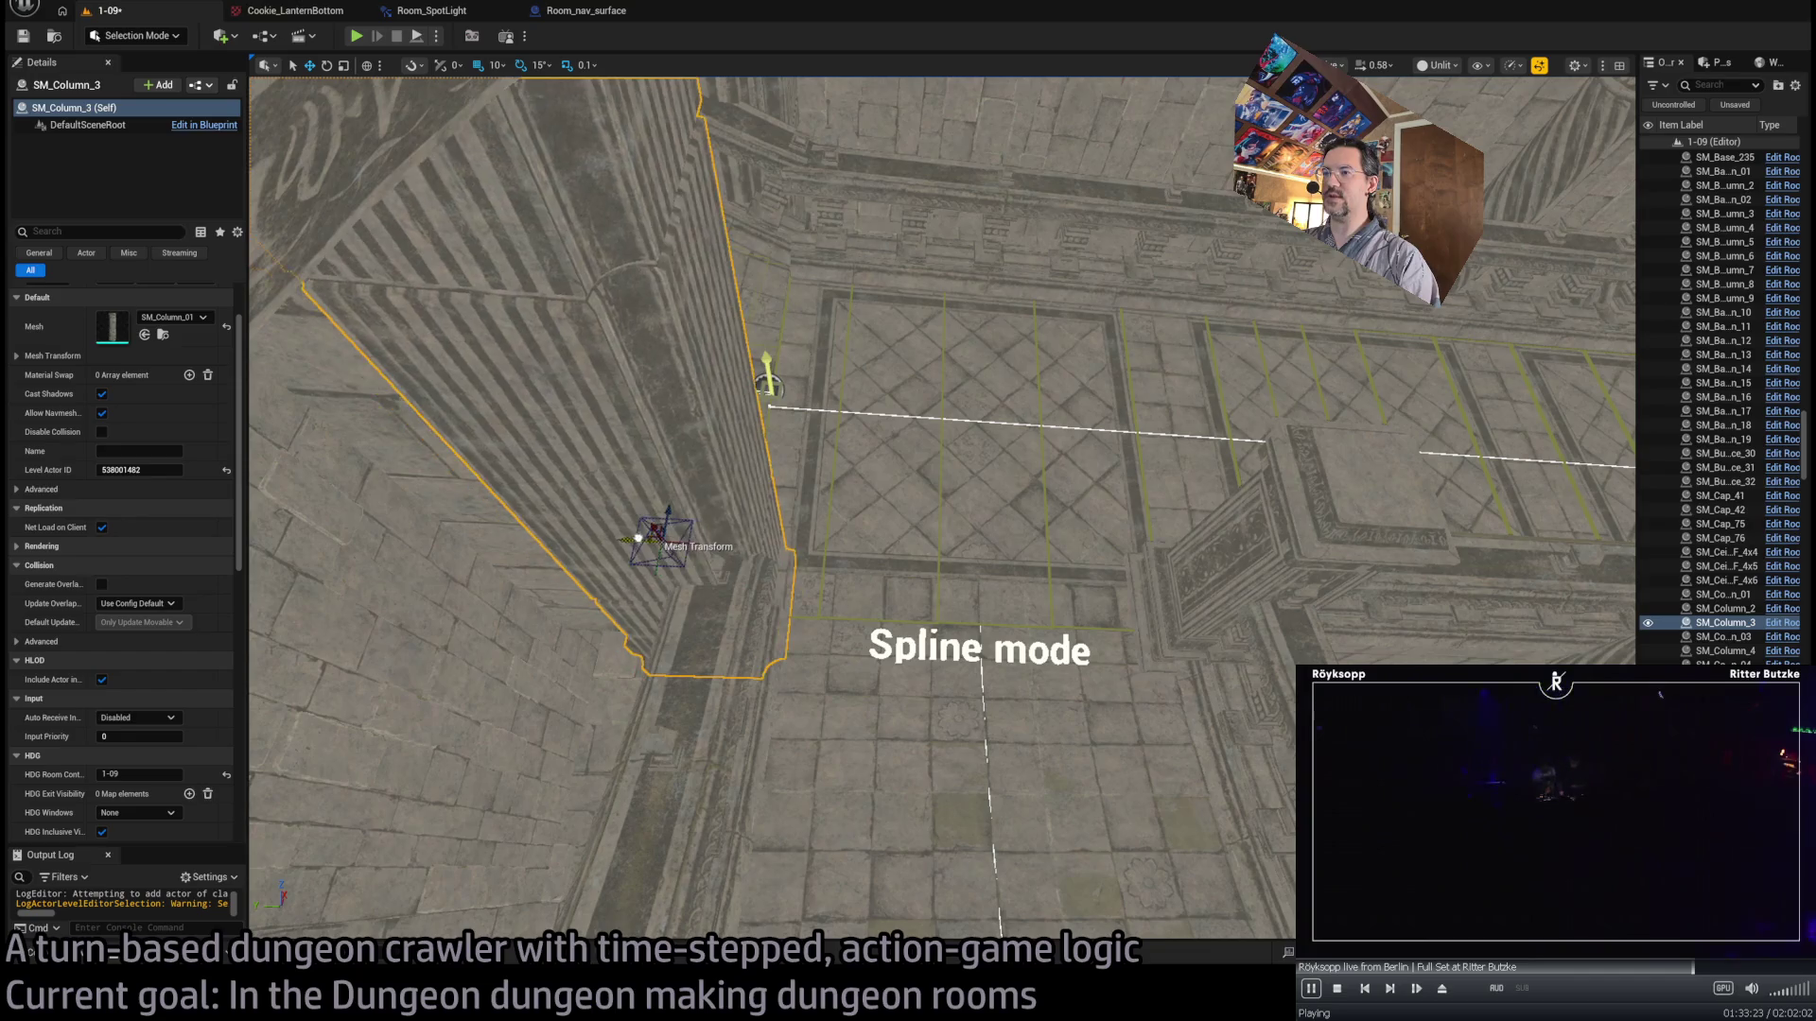
pyautogui.moveTo(655, 536)
pyautogui.mouseDown()
pyautogui.moveTo(631, 535)
pyautogui.moveTo(680, 473)
pyautogui.mouseUp()
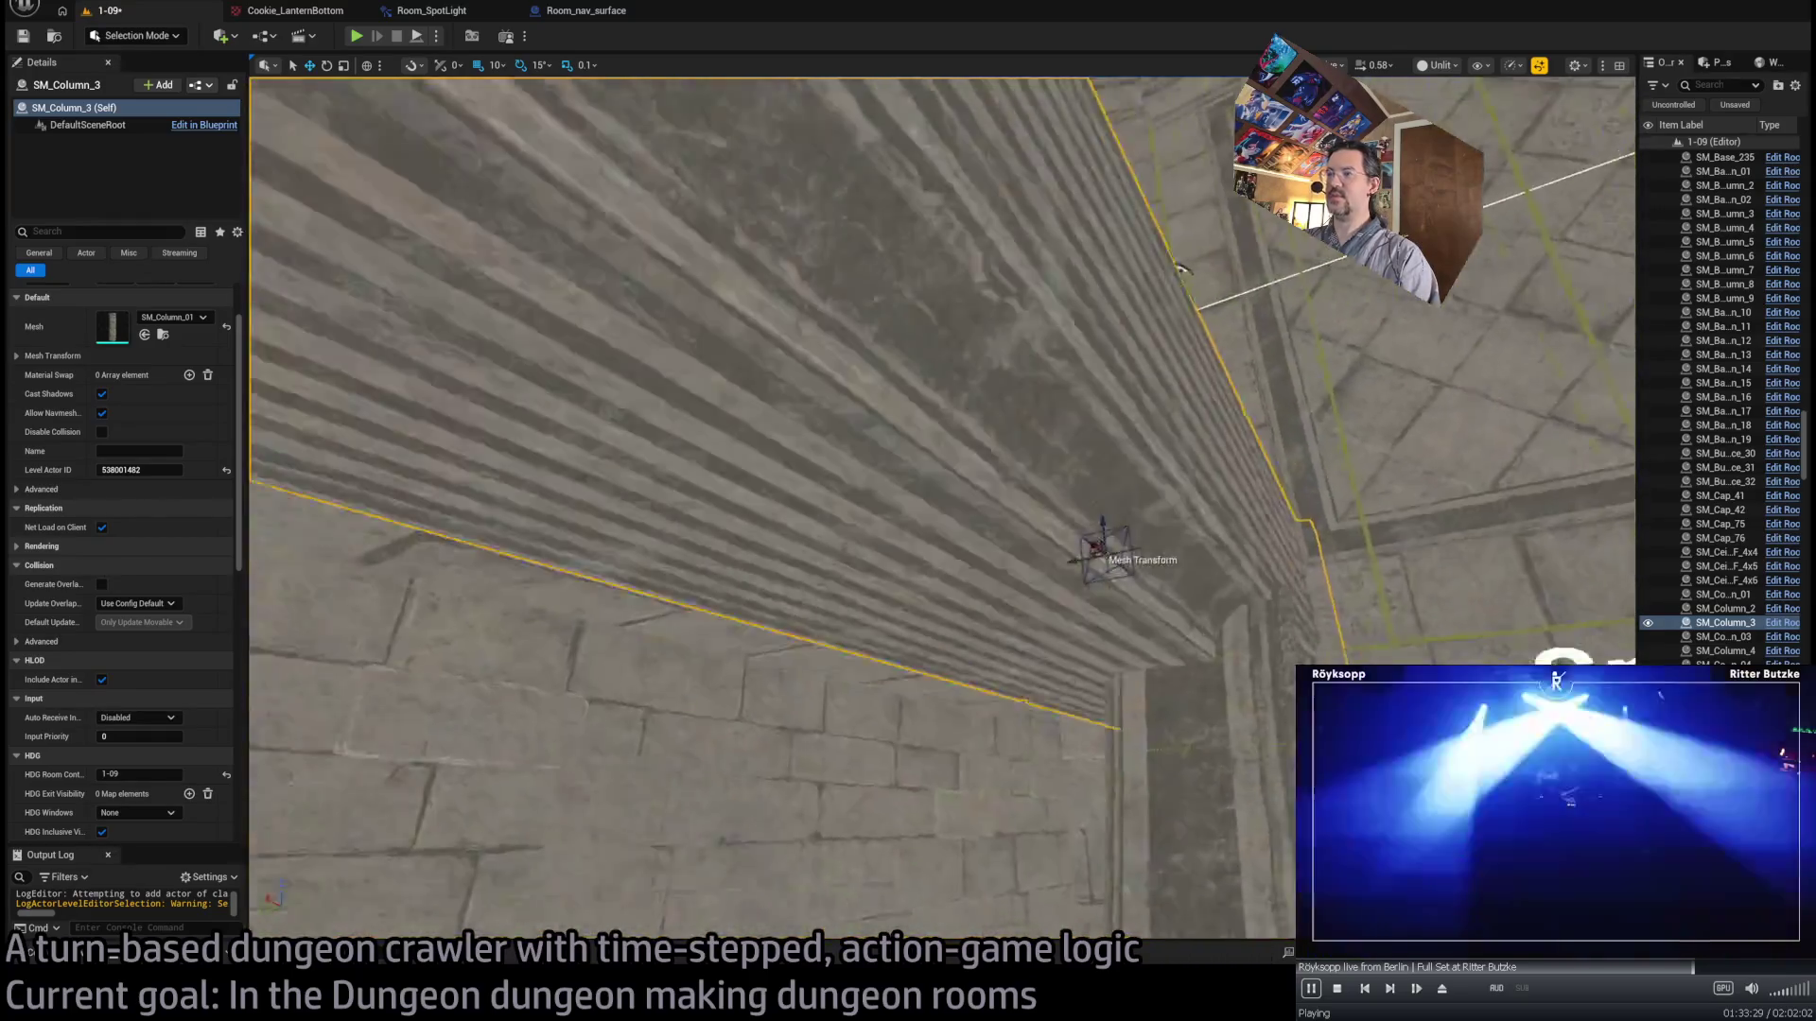
pyautogui.moveTo(761, 566); pyautogui.dragTo(973, 587)
pyautogui.click(1115, 742)
pyautogui.moveTo(1115, 742)
pyautogui.mouseDown()
pyautogui.moveTo(1163, 437)
pyautogui.moveTo(1408, 353)
pyautogui.moveTo(1093, 747)
pyautogui.mouseUp()
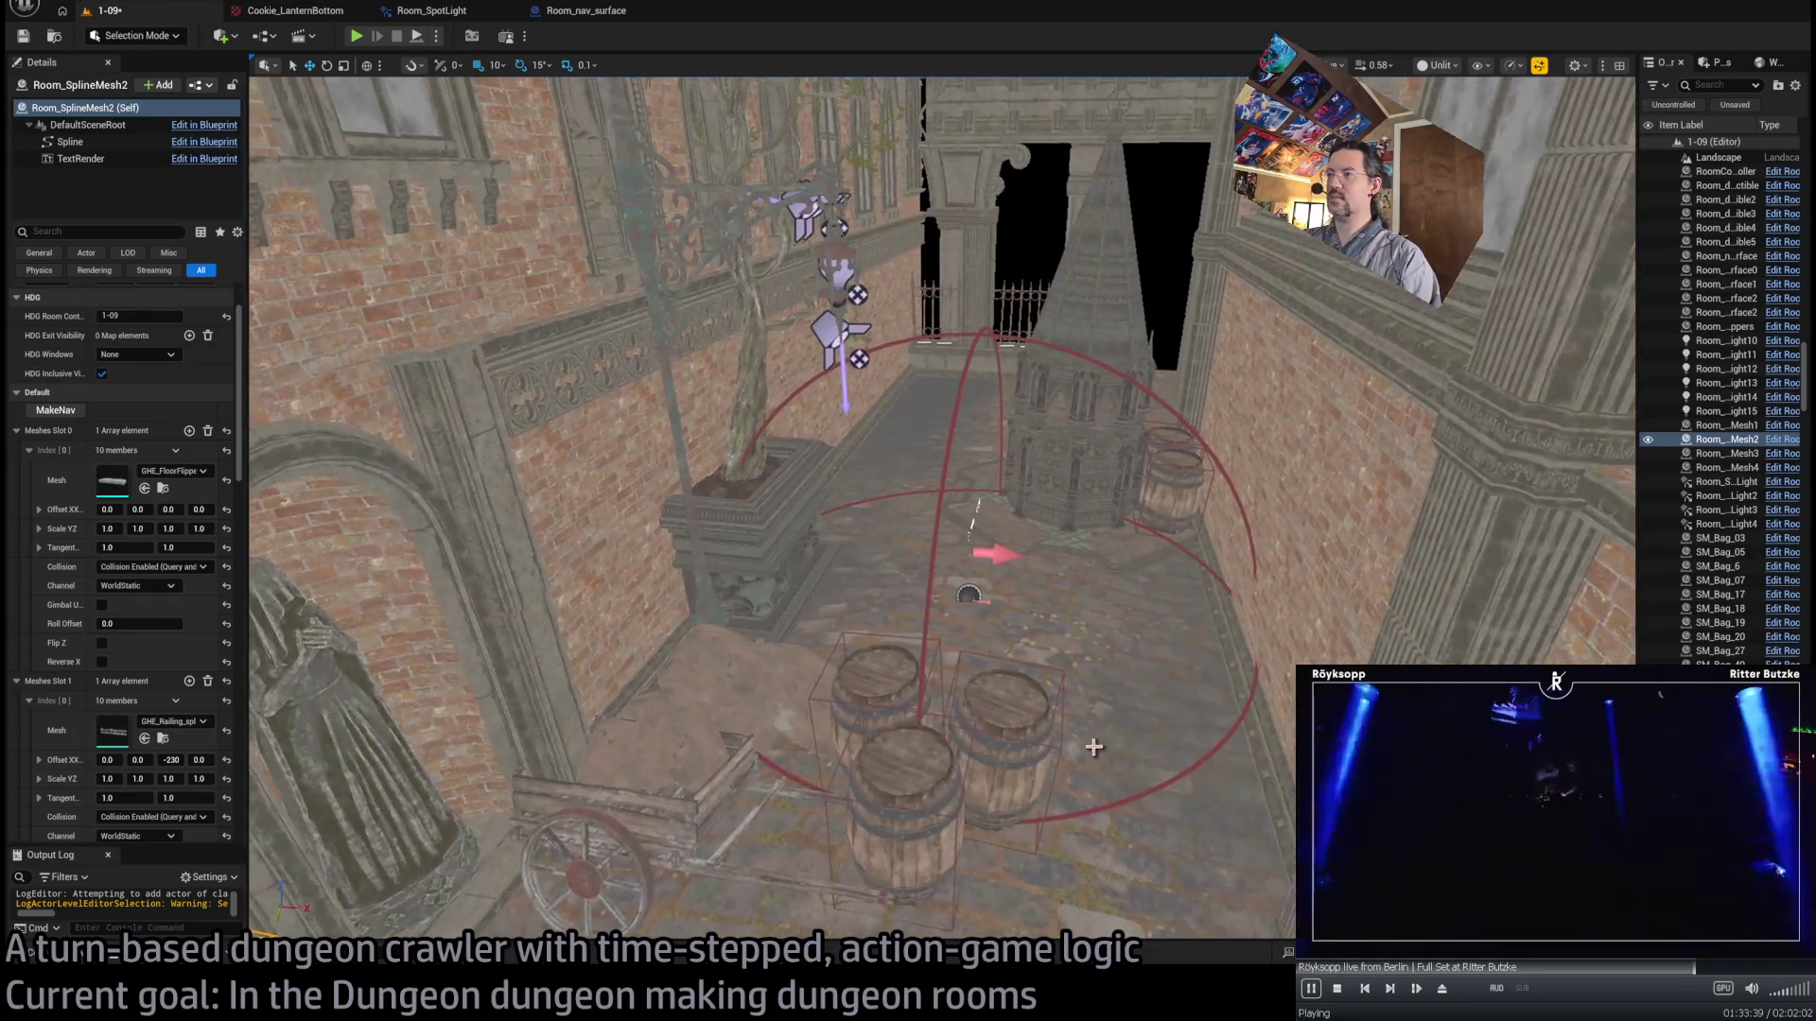
# - Frame Room_SplineMesh2 and run MakeNav to create Room_nav_surface4 along it
pyautogui.press('f')
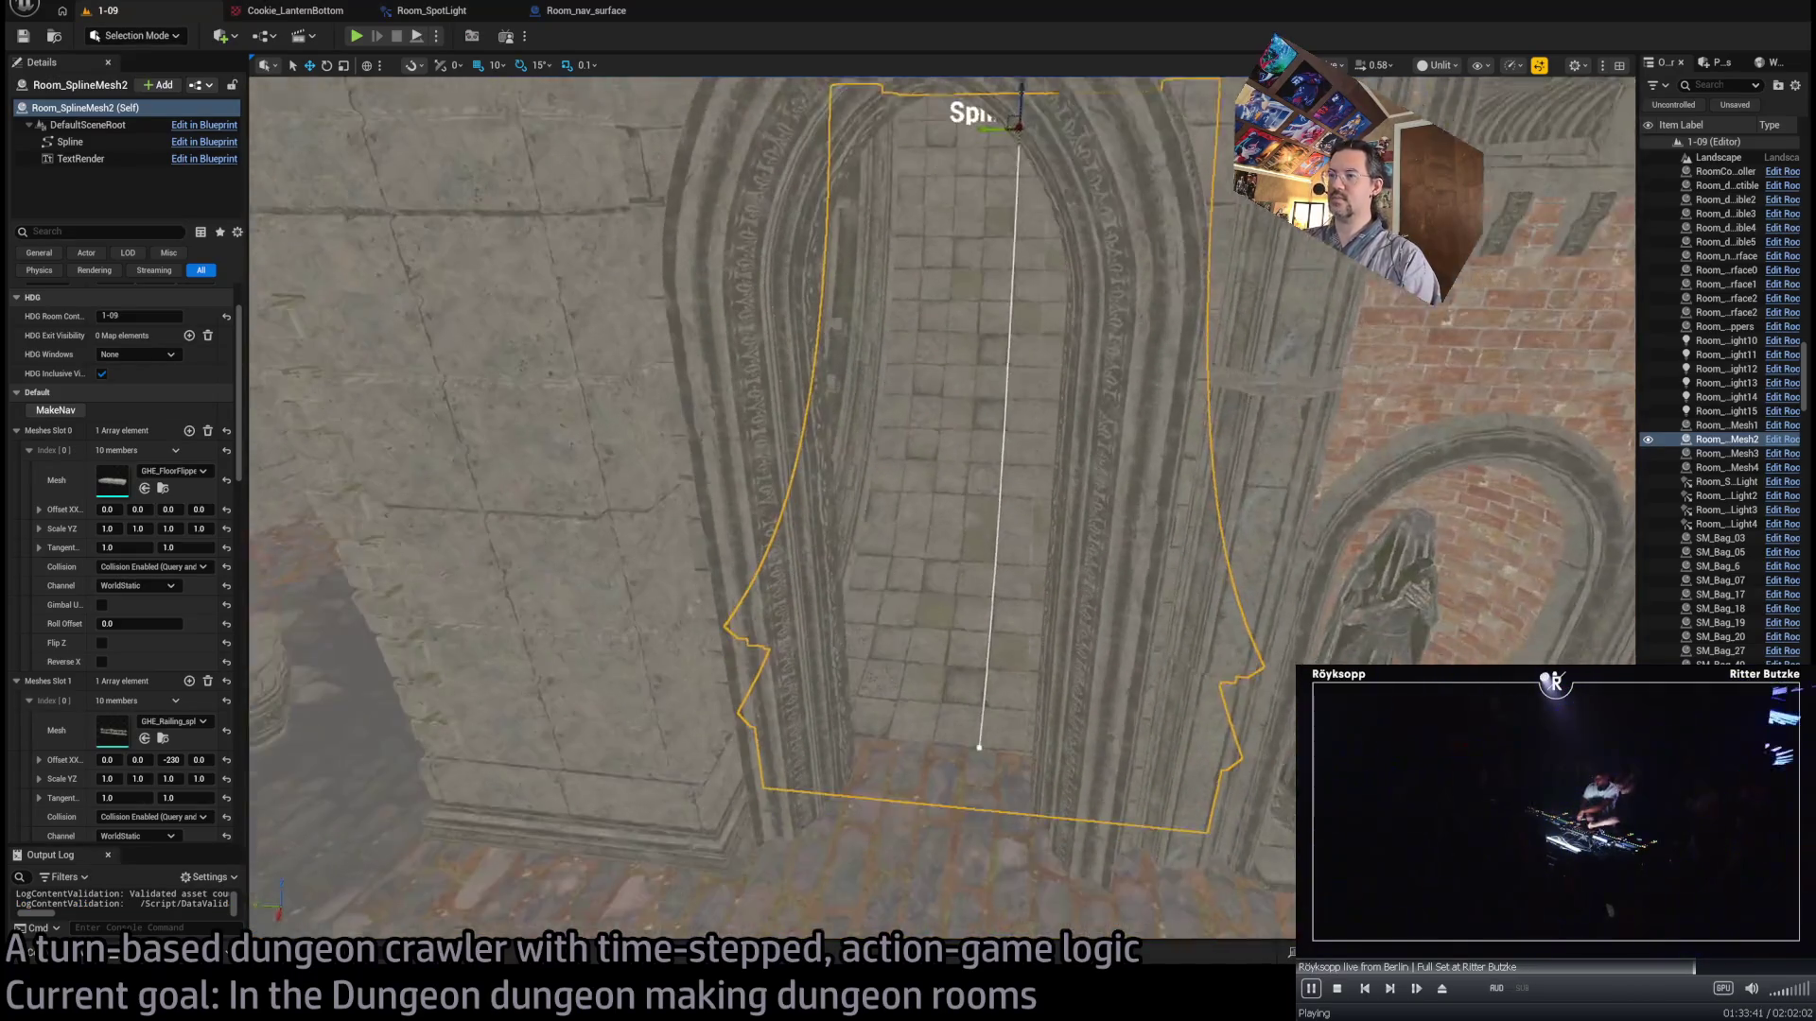
pyautogui.scroll(-10, 175, 681)
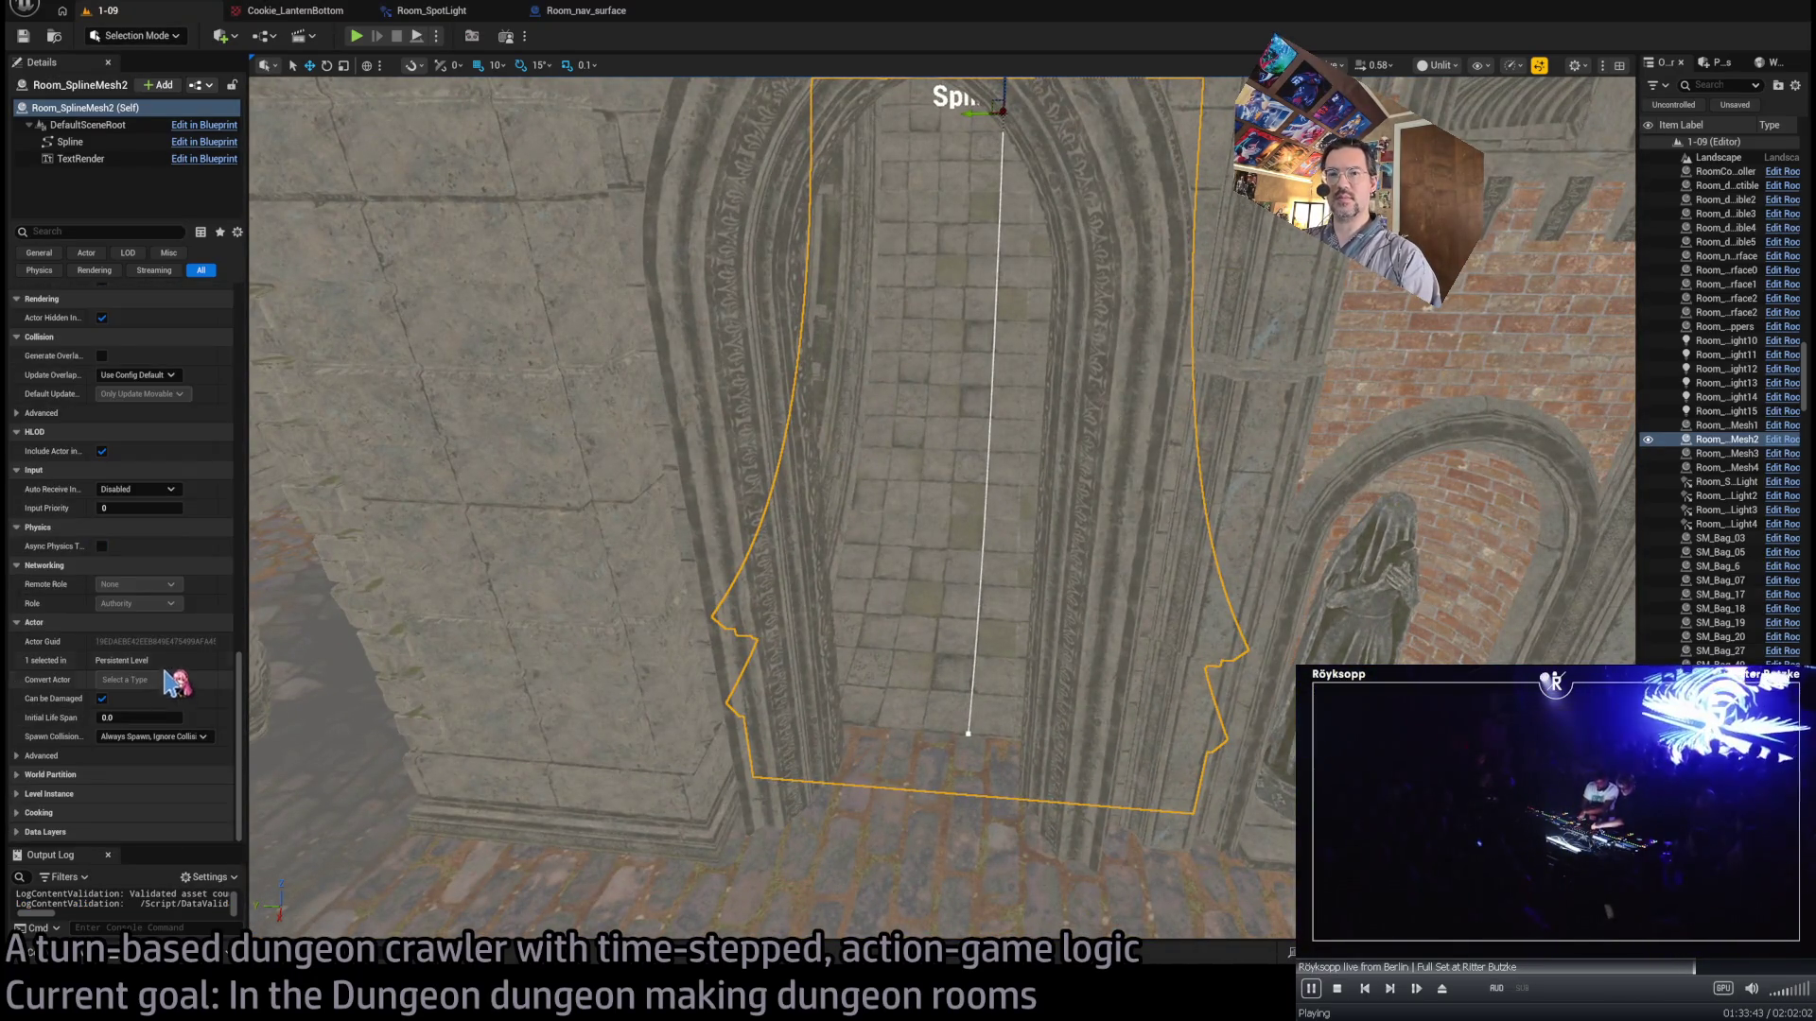
pyautogui.scroll(10, 175, 681)
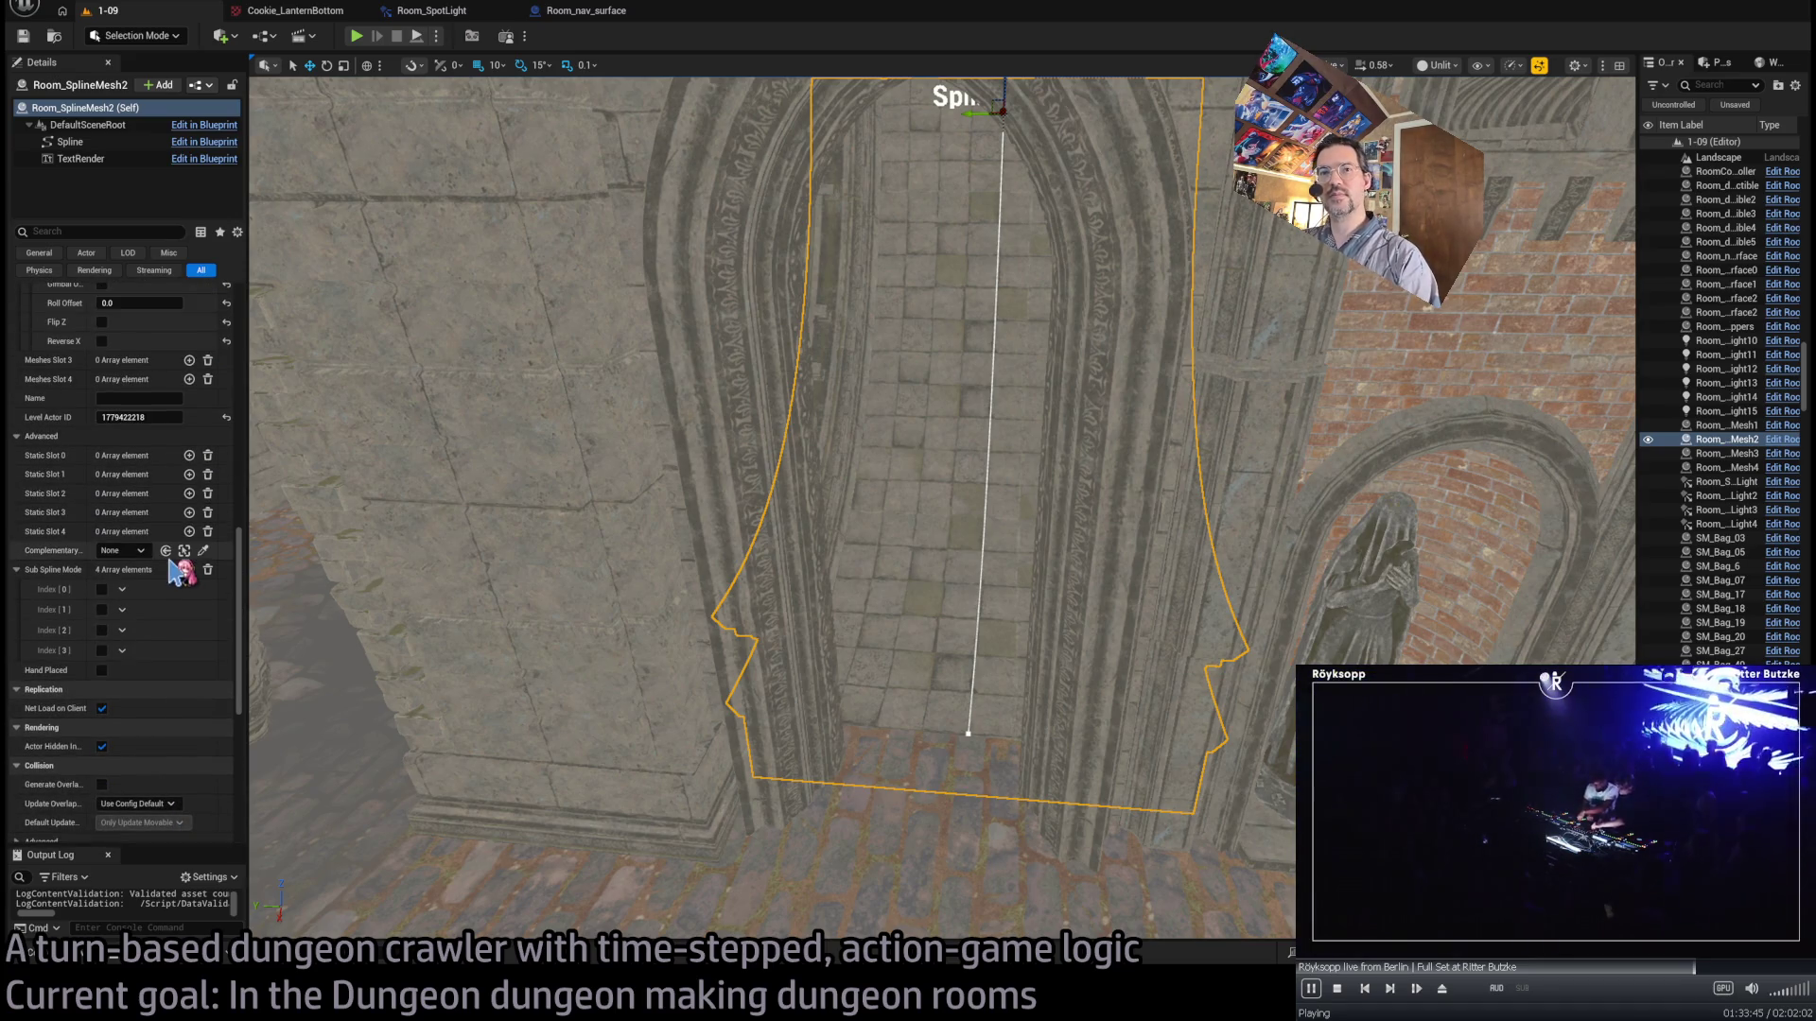
pyautogui.scroll(10, 175, 568)
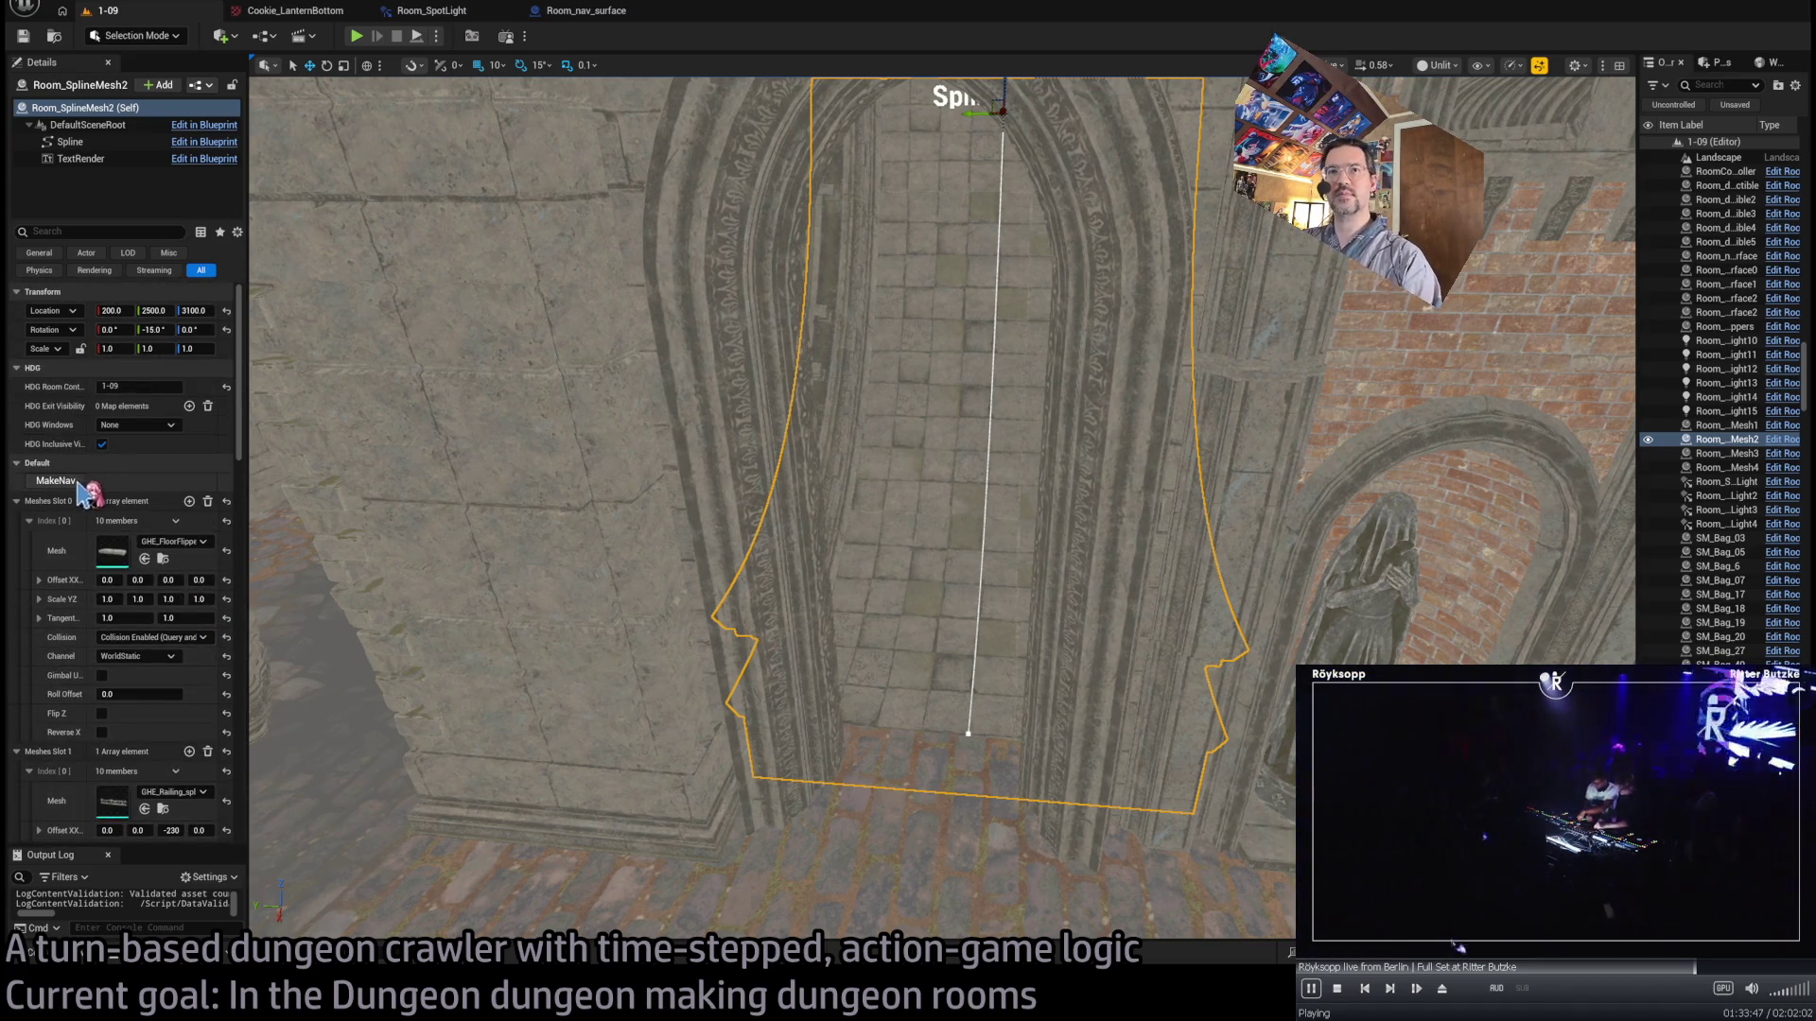
pyautogui.click(81, 484)
pyautogui.click(860, 762)
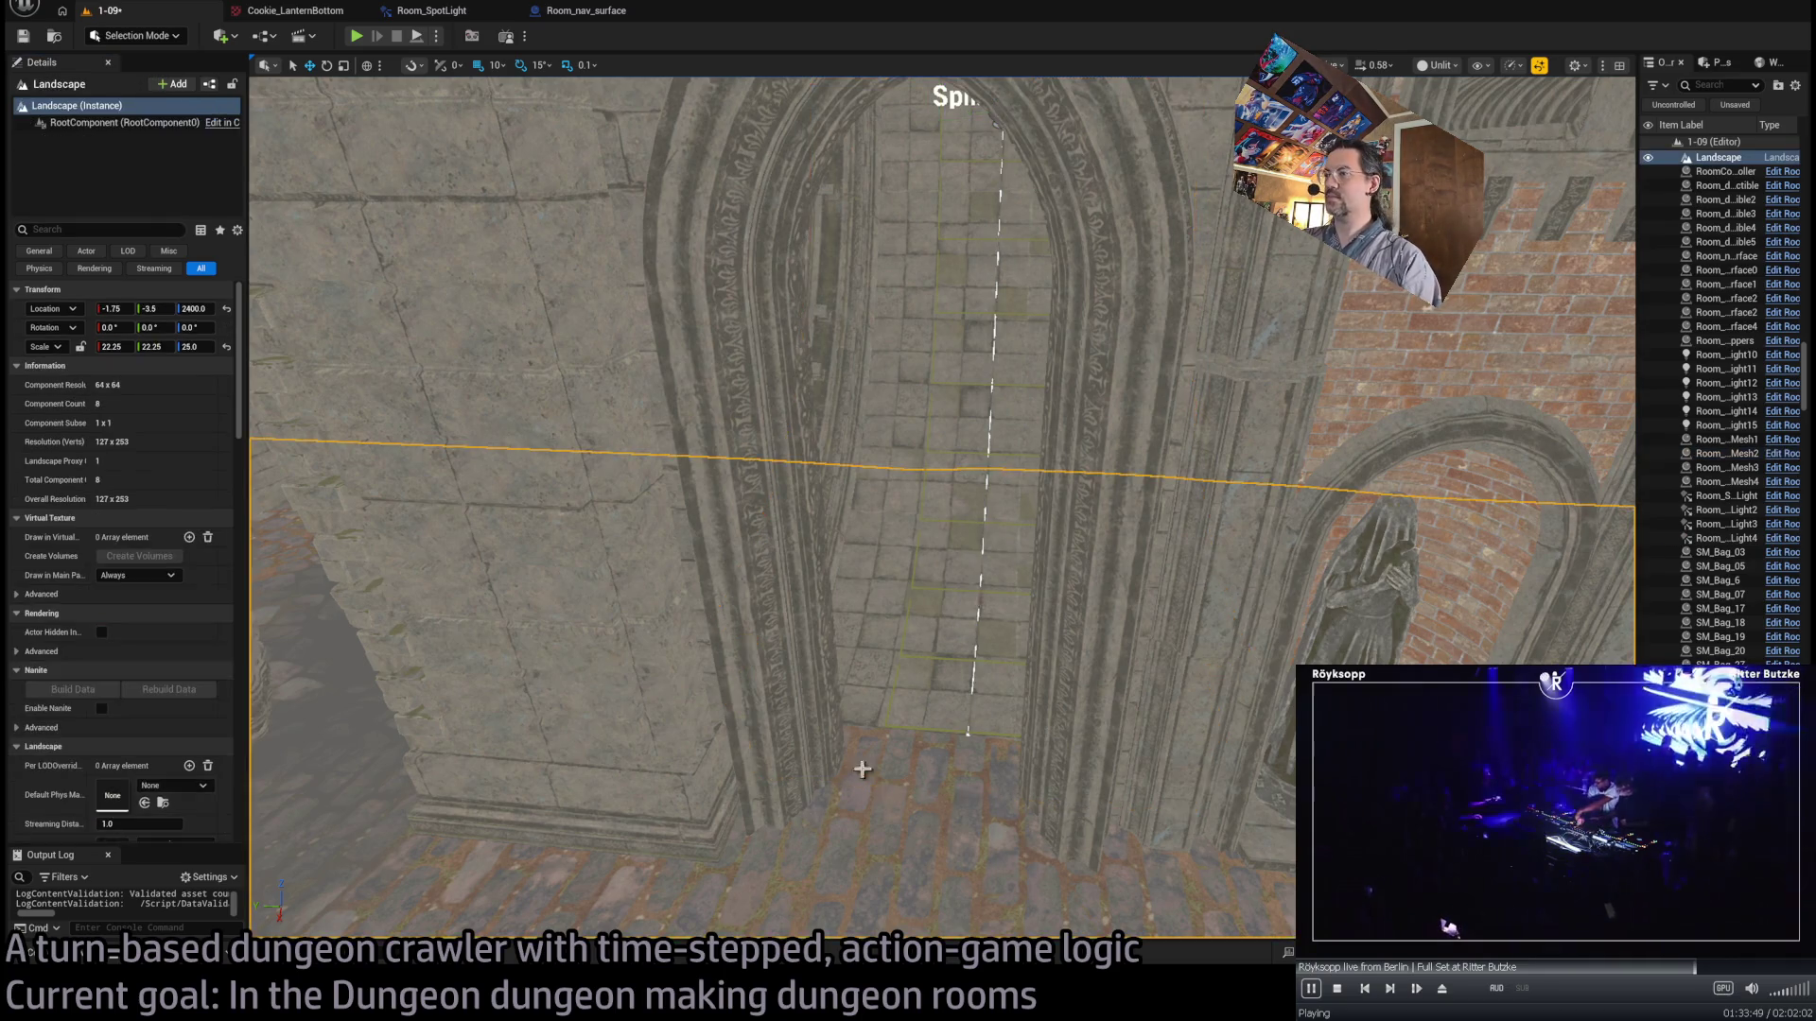
# - Set grid snap to 5 and raise the nav surface's spline end point to Z -670.88
pyautogui.click(1005, 688)
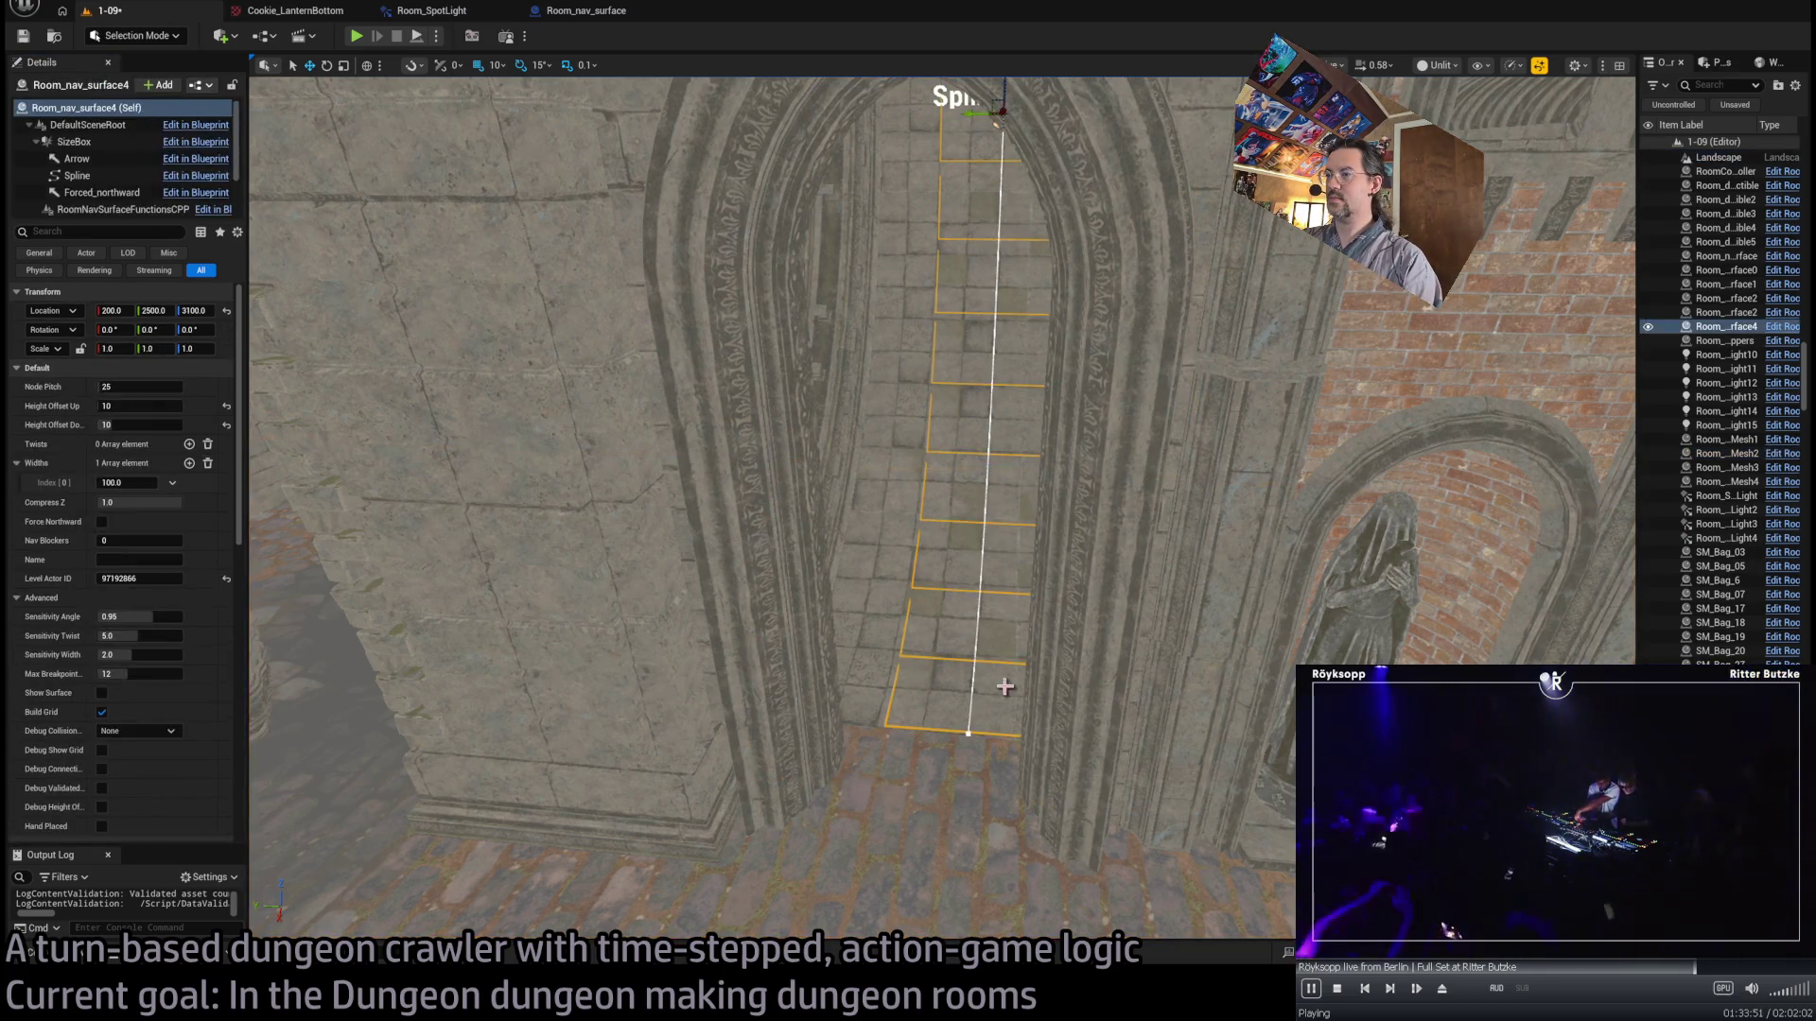
pyautogui.click(974, 733)
pyautogui.press('f')
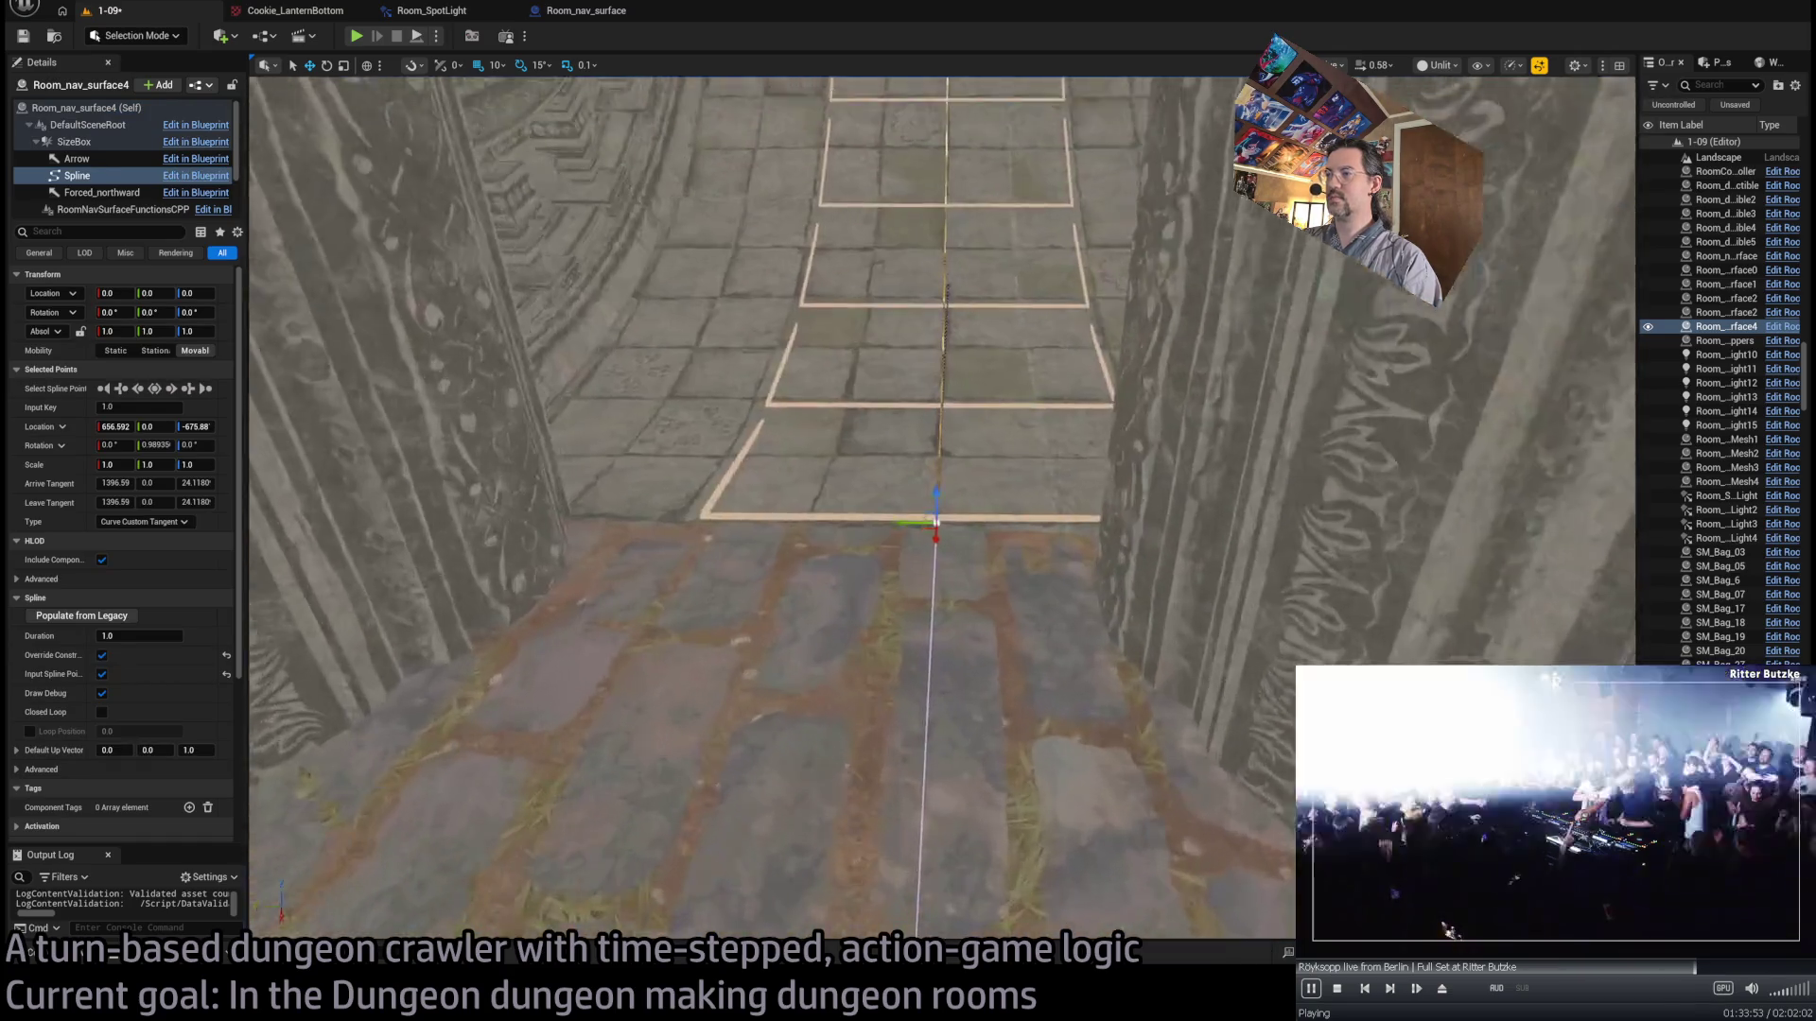
pyautogui.press('[')
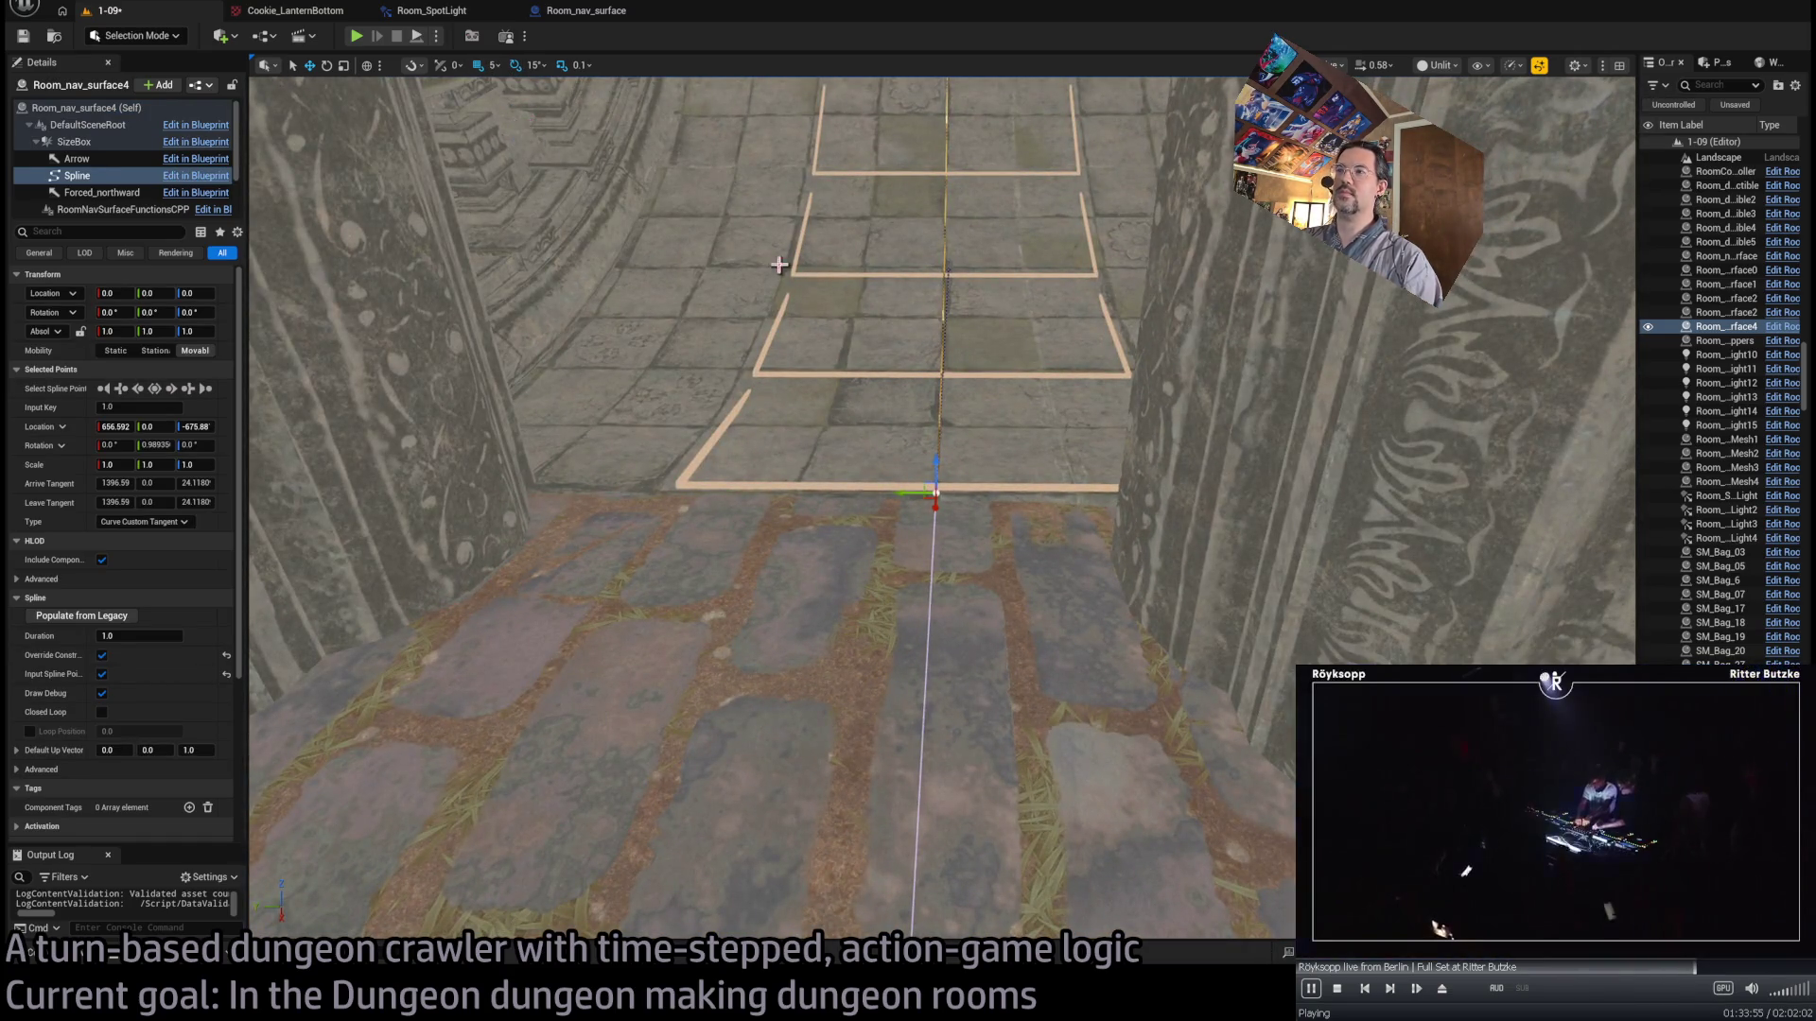
pyautogui.moveTo(935, 466); pyautogui.dragTo(935, 452)
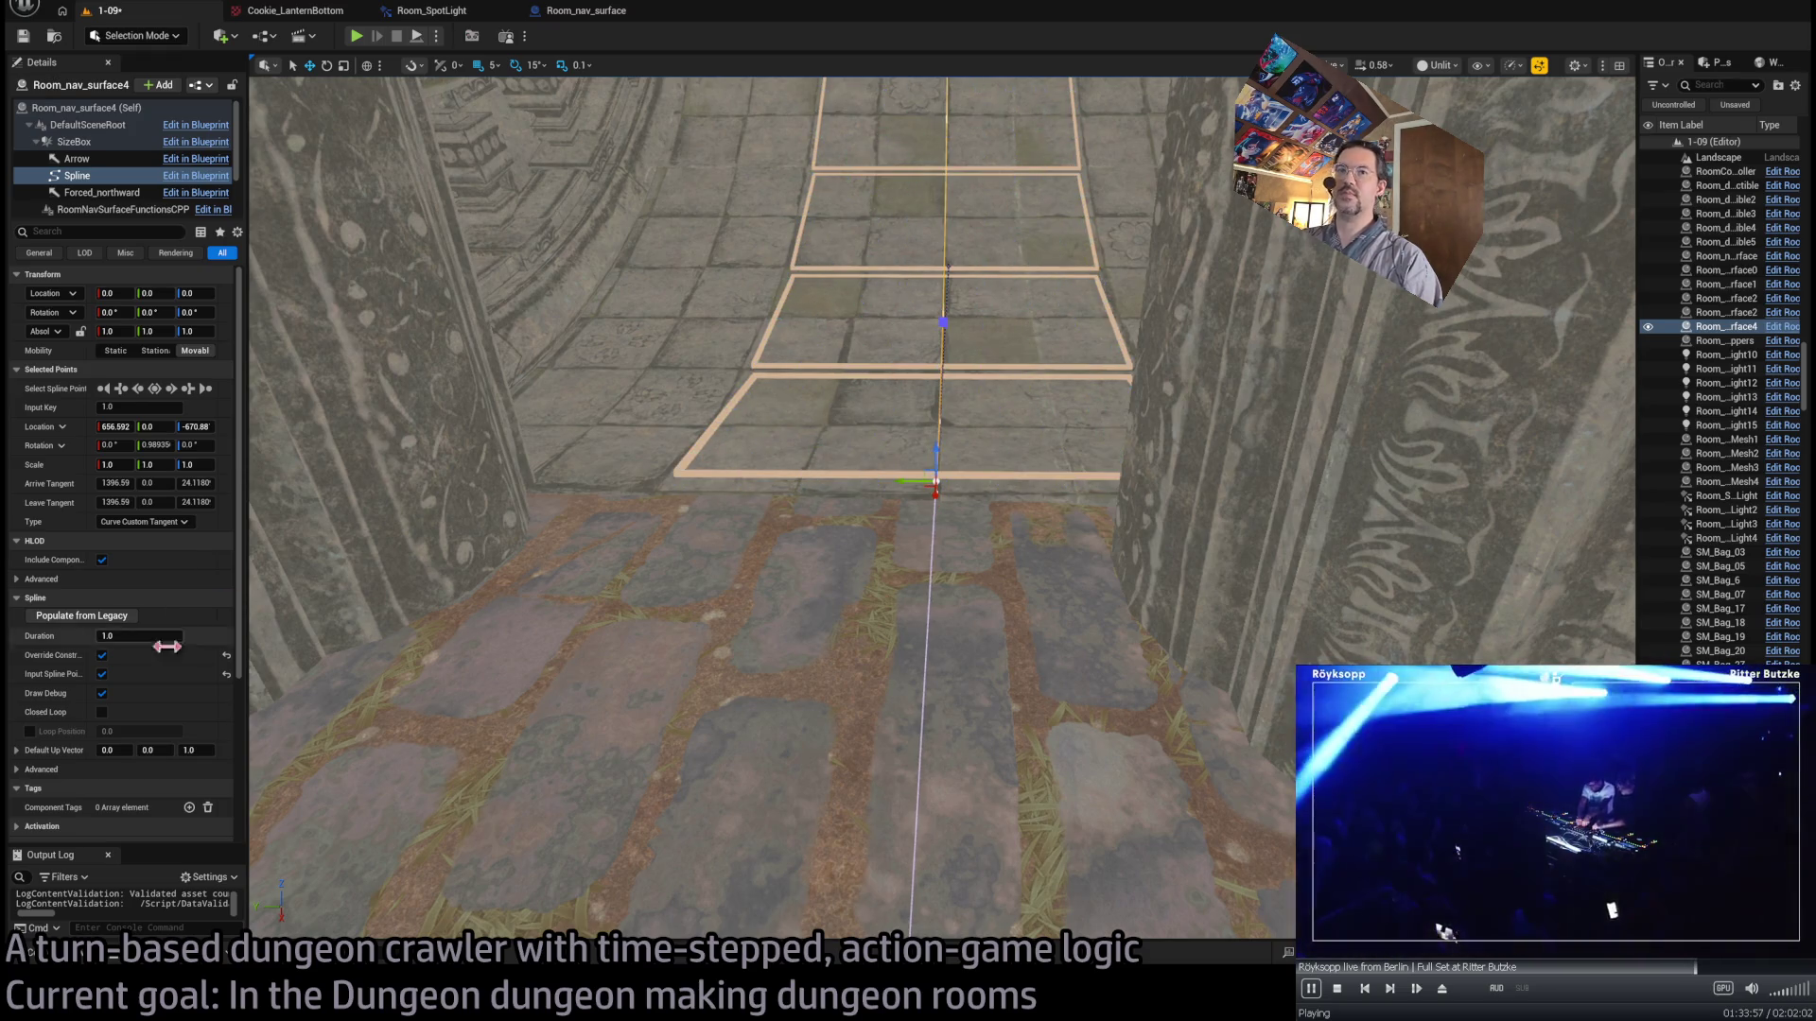
pyautogui.scroll(-3, 189, 670)
pyautogui.scroll(3, 189, 662)
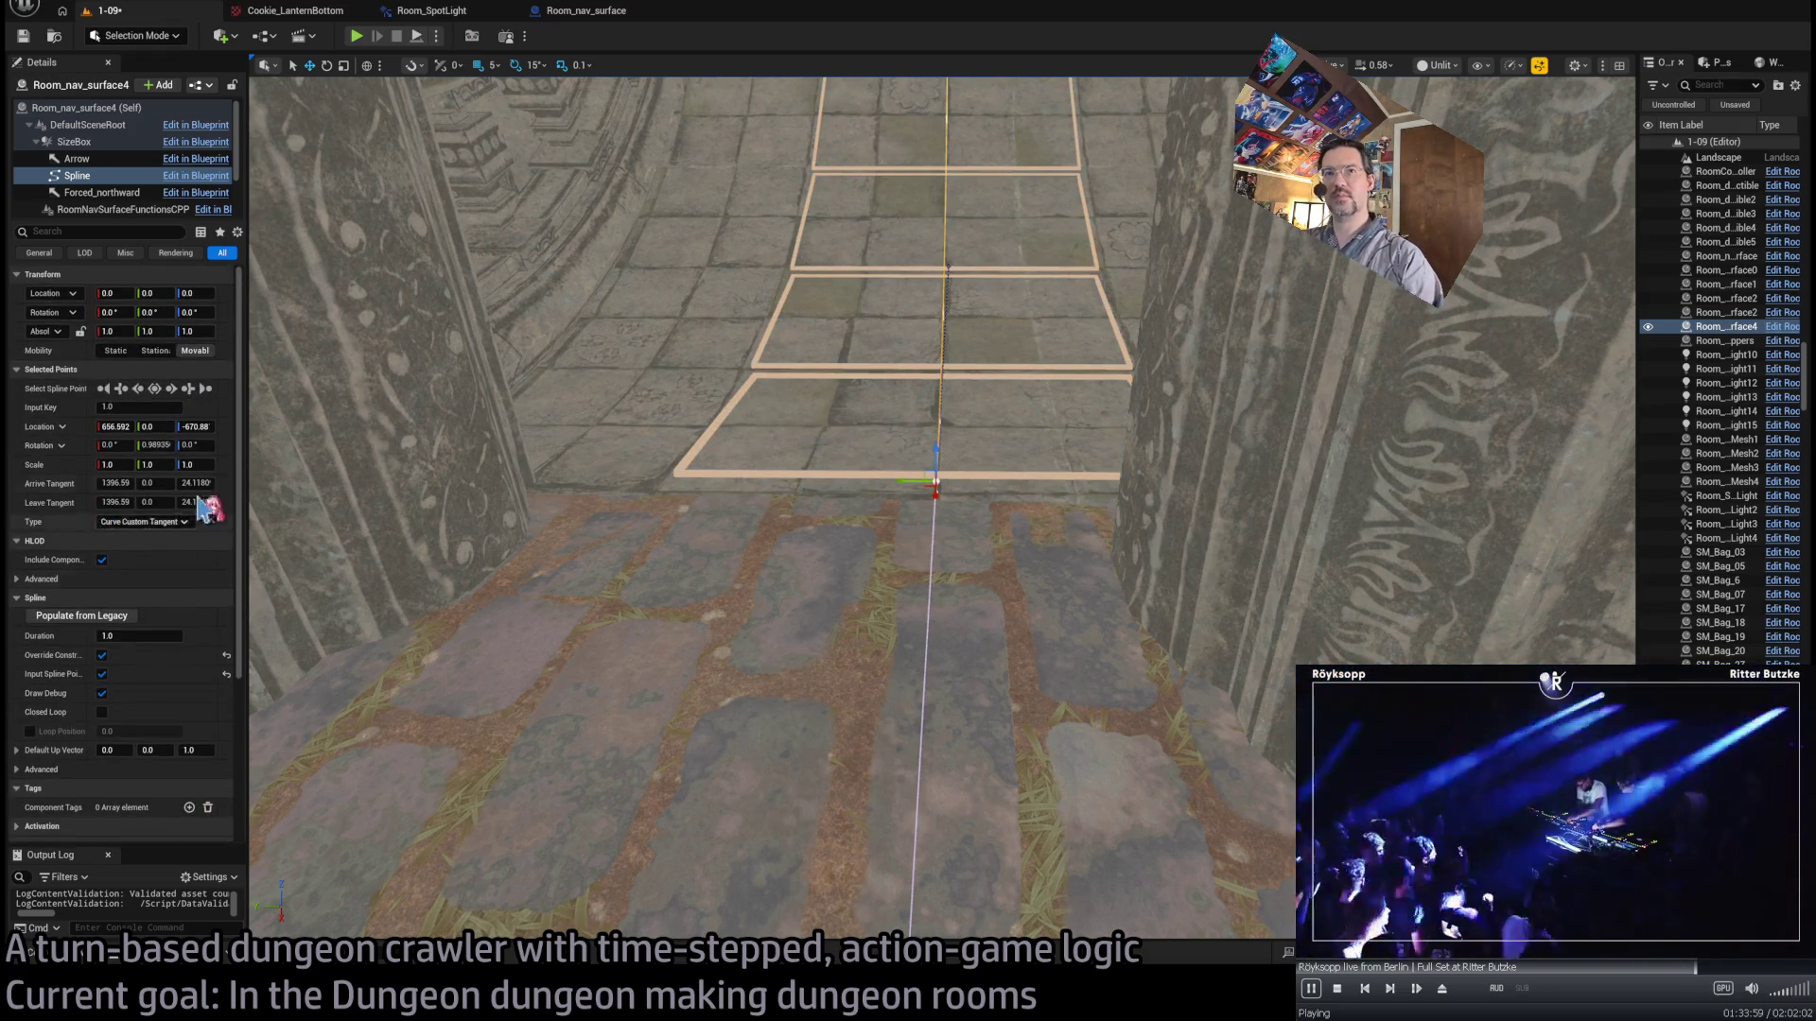
pyautogui.press('f')
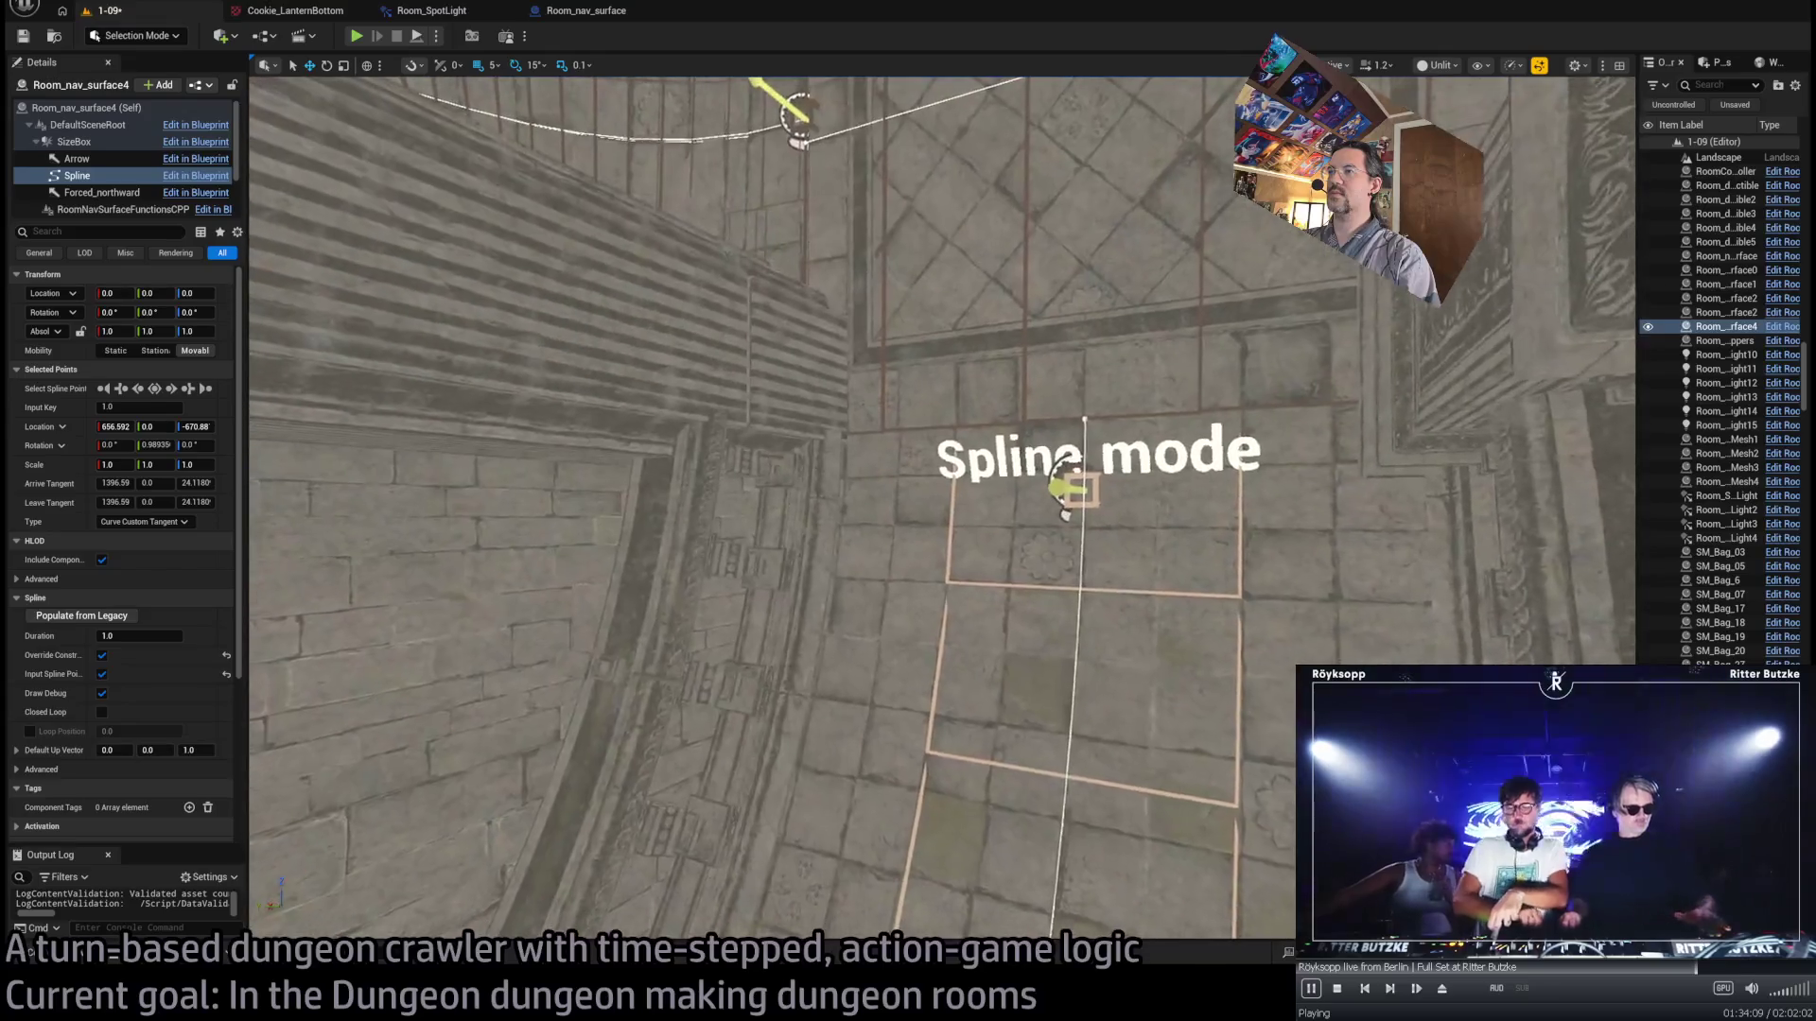
# - Reselect Room_nav_surface4 and inspect its navigation grid down the corridor
pyautogui.click(1083, 444)
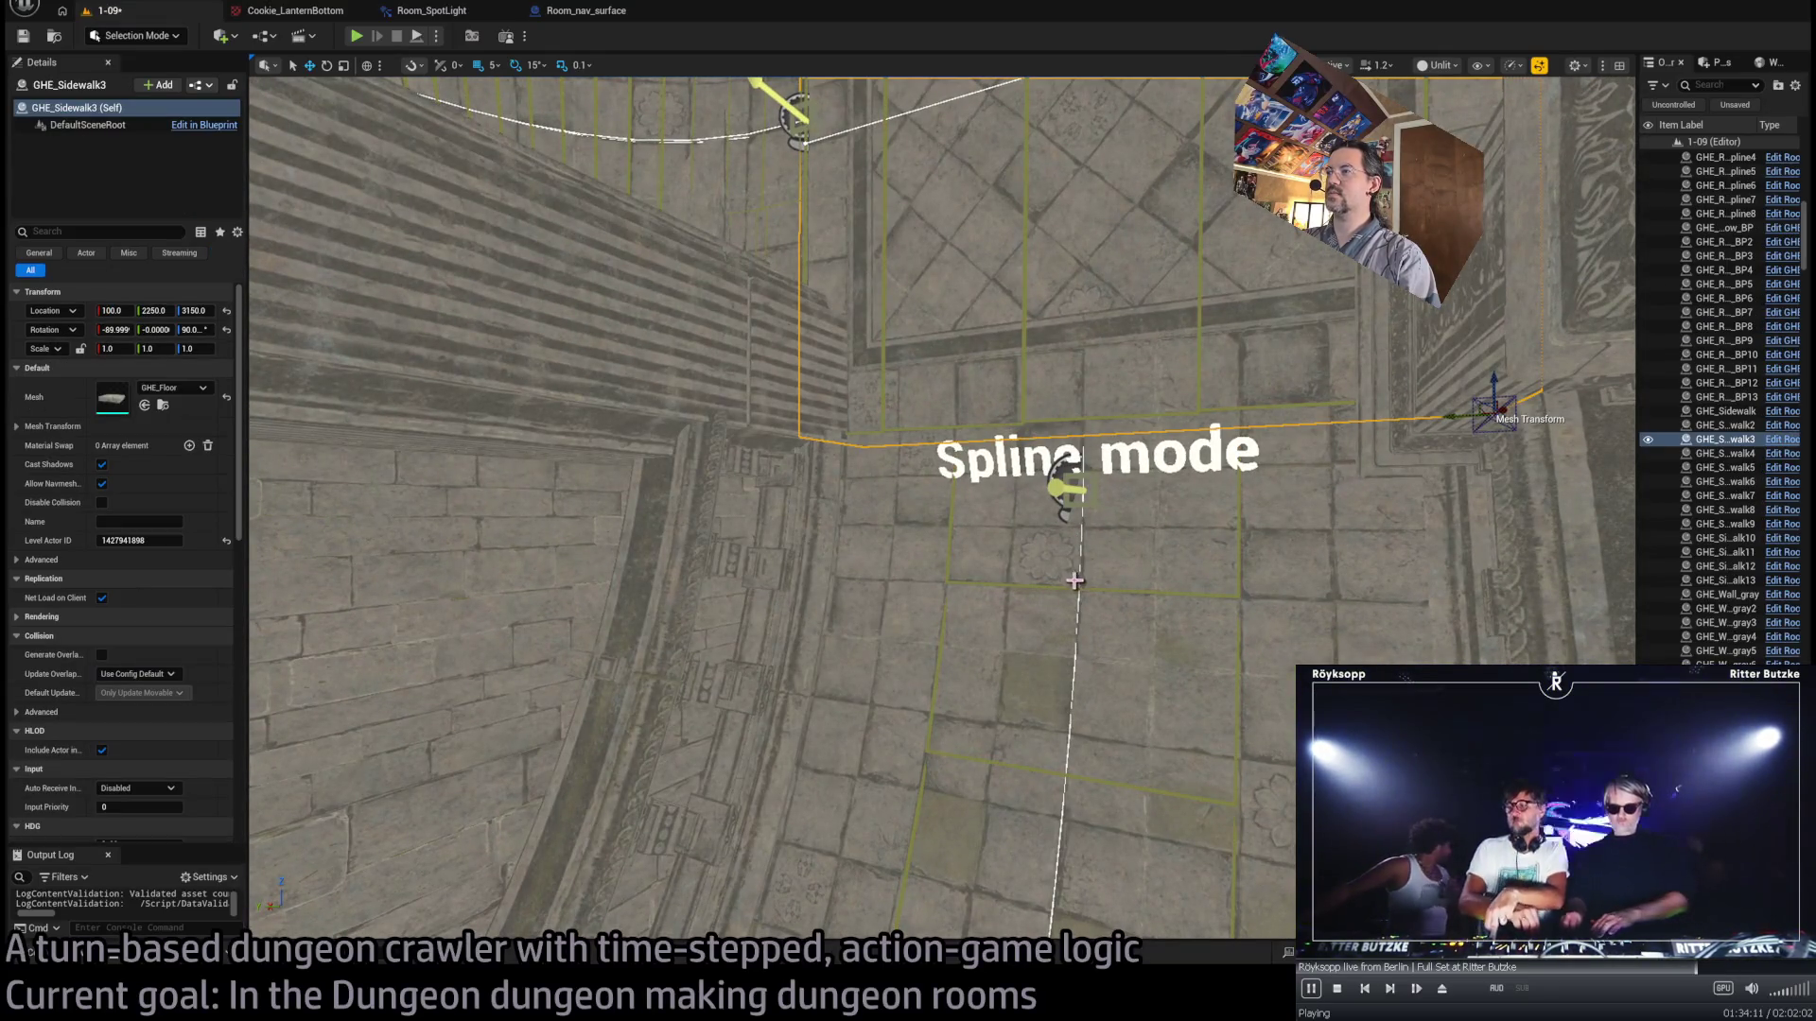
pyautogui.click(1075, 440)
pyautogui.click(1080, 419)
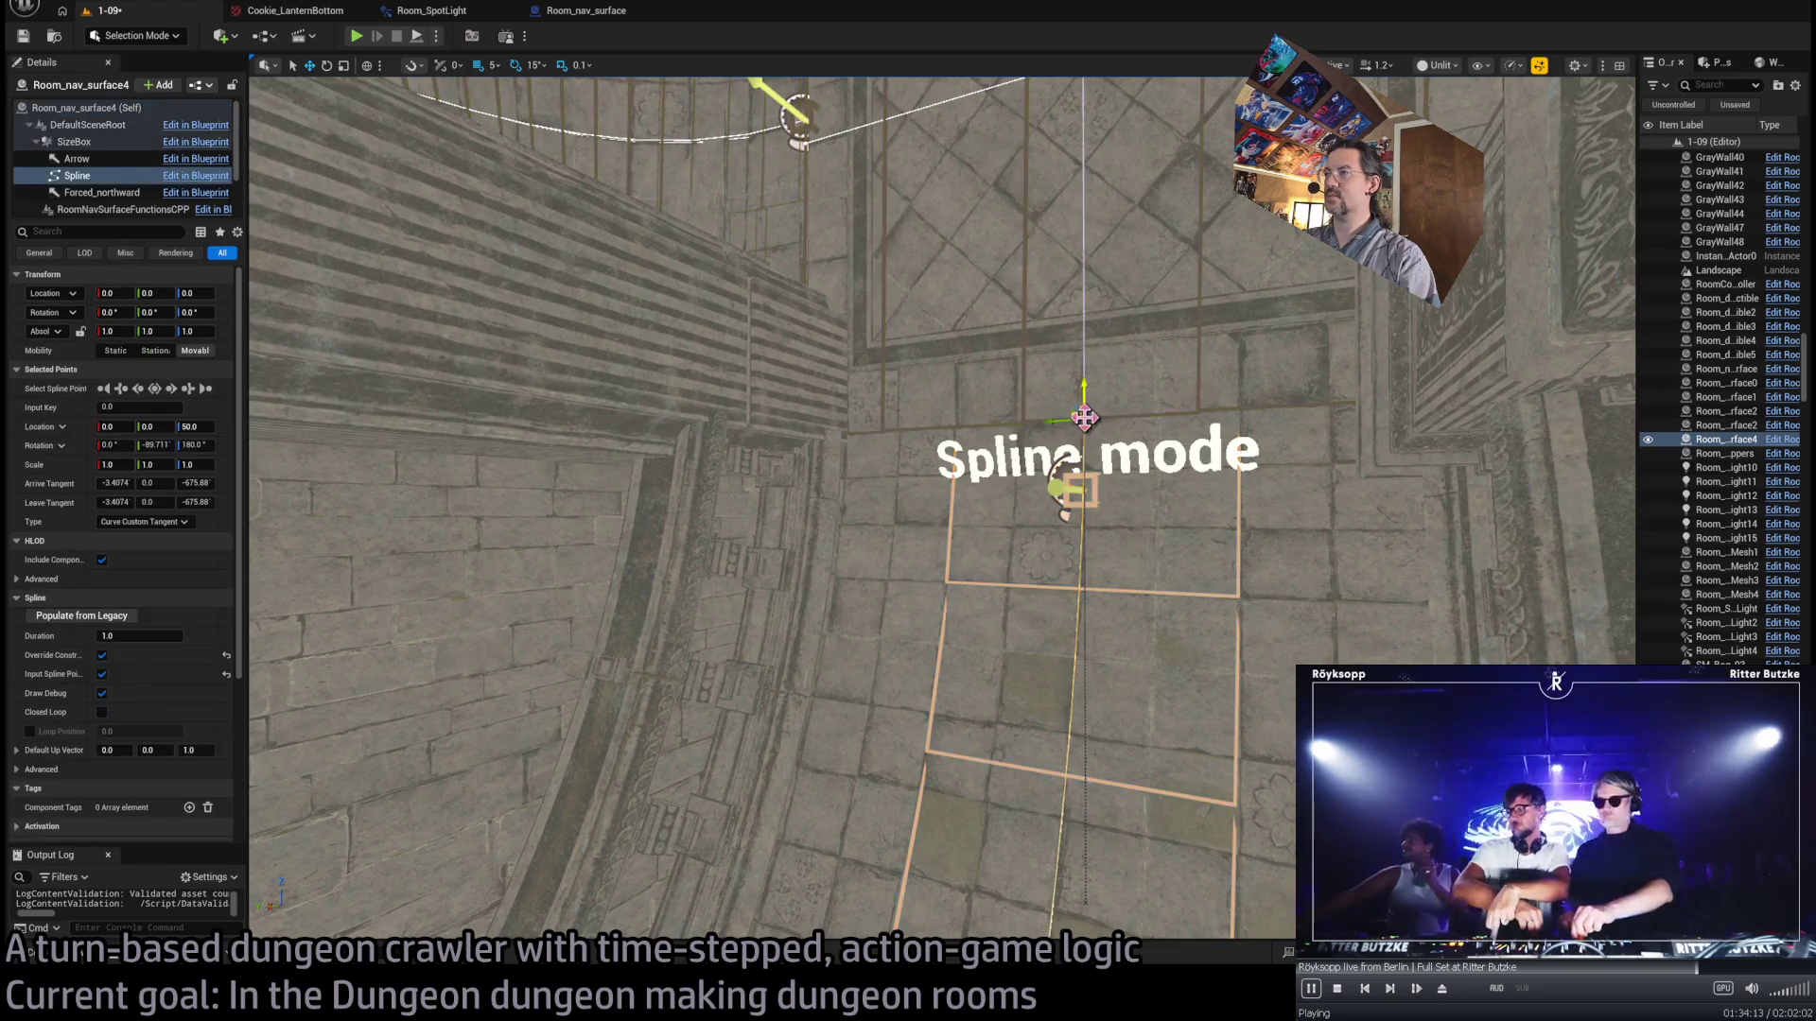
pyautogui.moveTo(1065, 437)
pyautogui.mouseDown()
pyautogui.moveTo(1063, 475)
pyautogui.moveTo(953, 438)
pyautogui.moveTo(1063, 426)
pyautogui.moveTo(1061, 268)
pyautogui.moveTo(1047, 284)
pyautogui.moveTo(993, 275)
pyautogui.moveTo(774, 154)
pyautogui.mouseUp()
pyautogui.moveTo(974, 365); pyautogui.dragTo(975, 365)
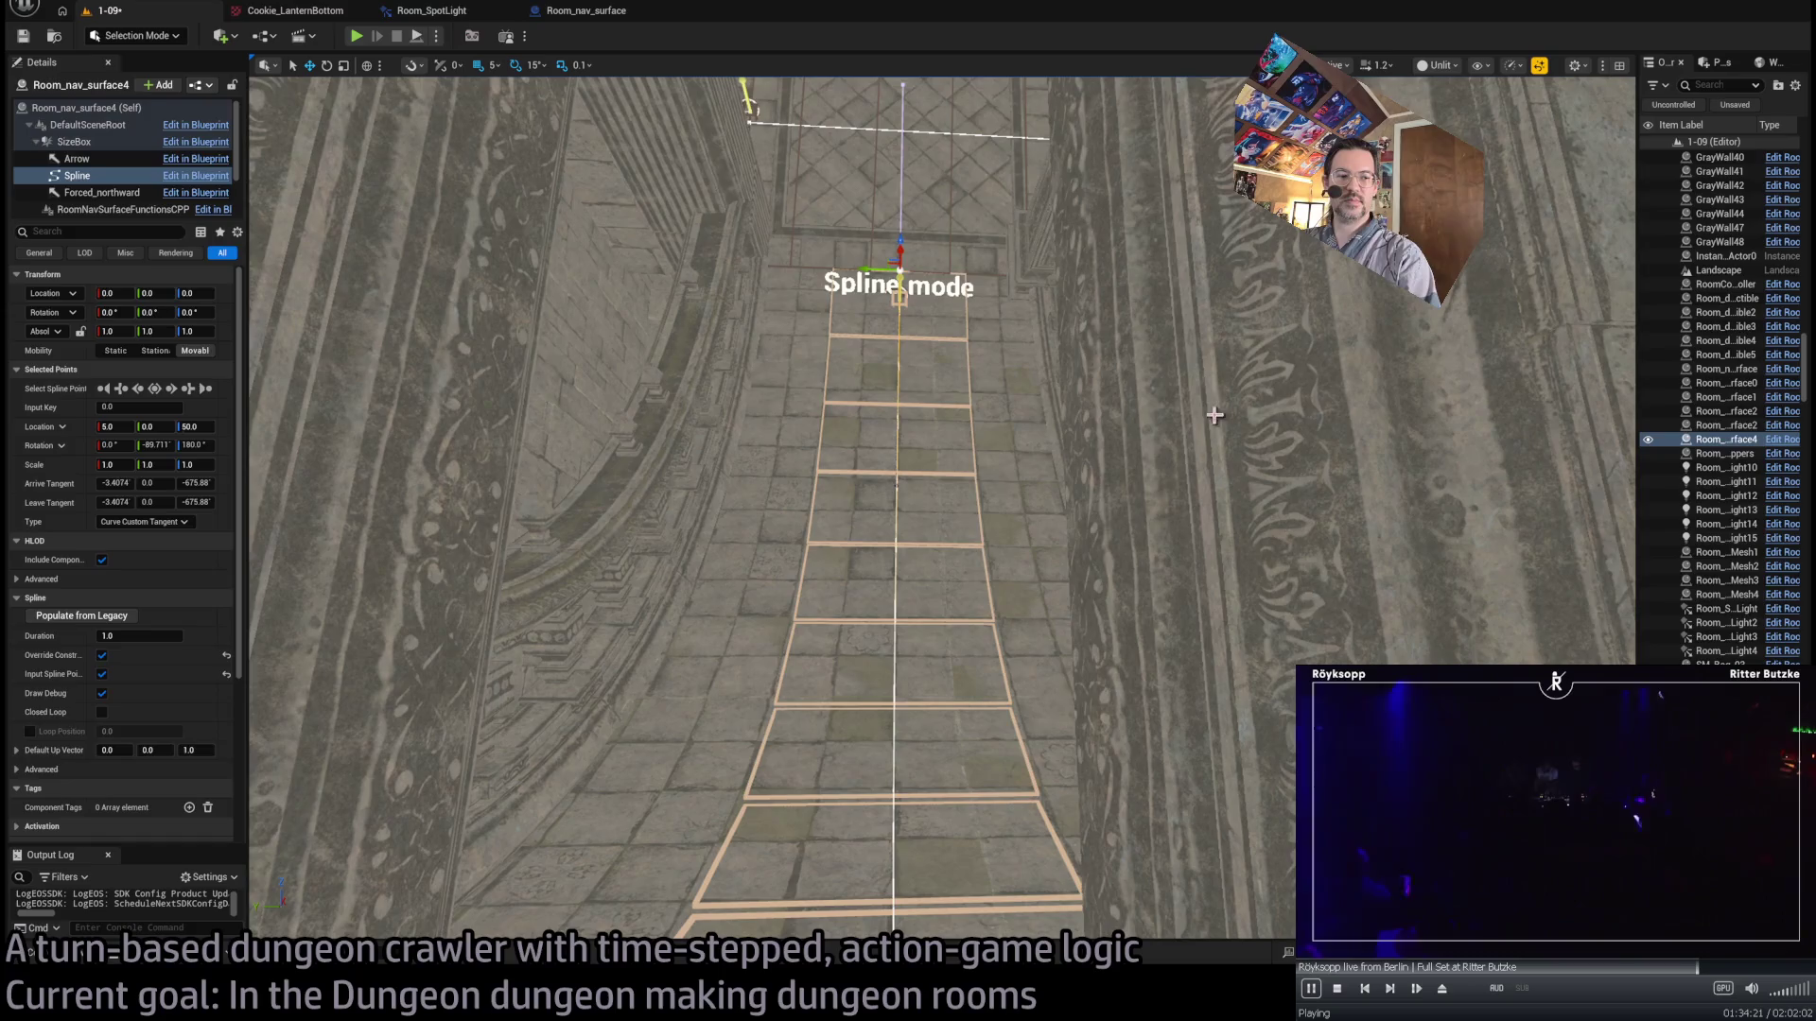
pyautogui.click(1099, 445)
# - Widen Room_nav_surface4 to about 241 and reset its height offsets to 20 down and 40 up
pyautogui.click(976, 490)
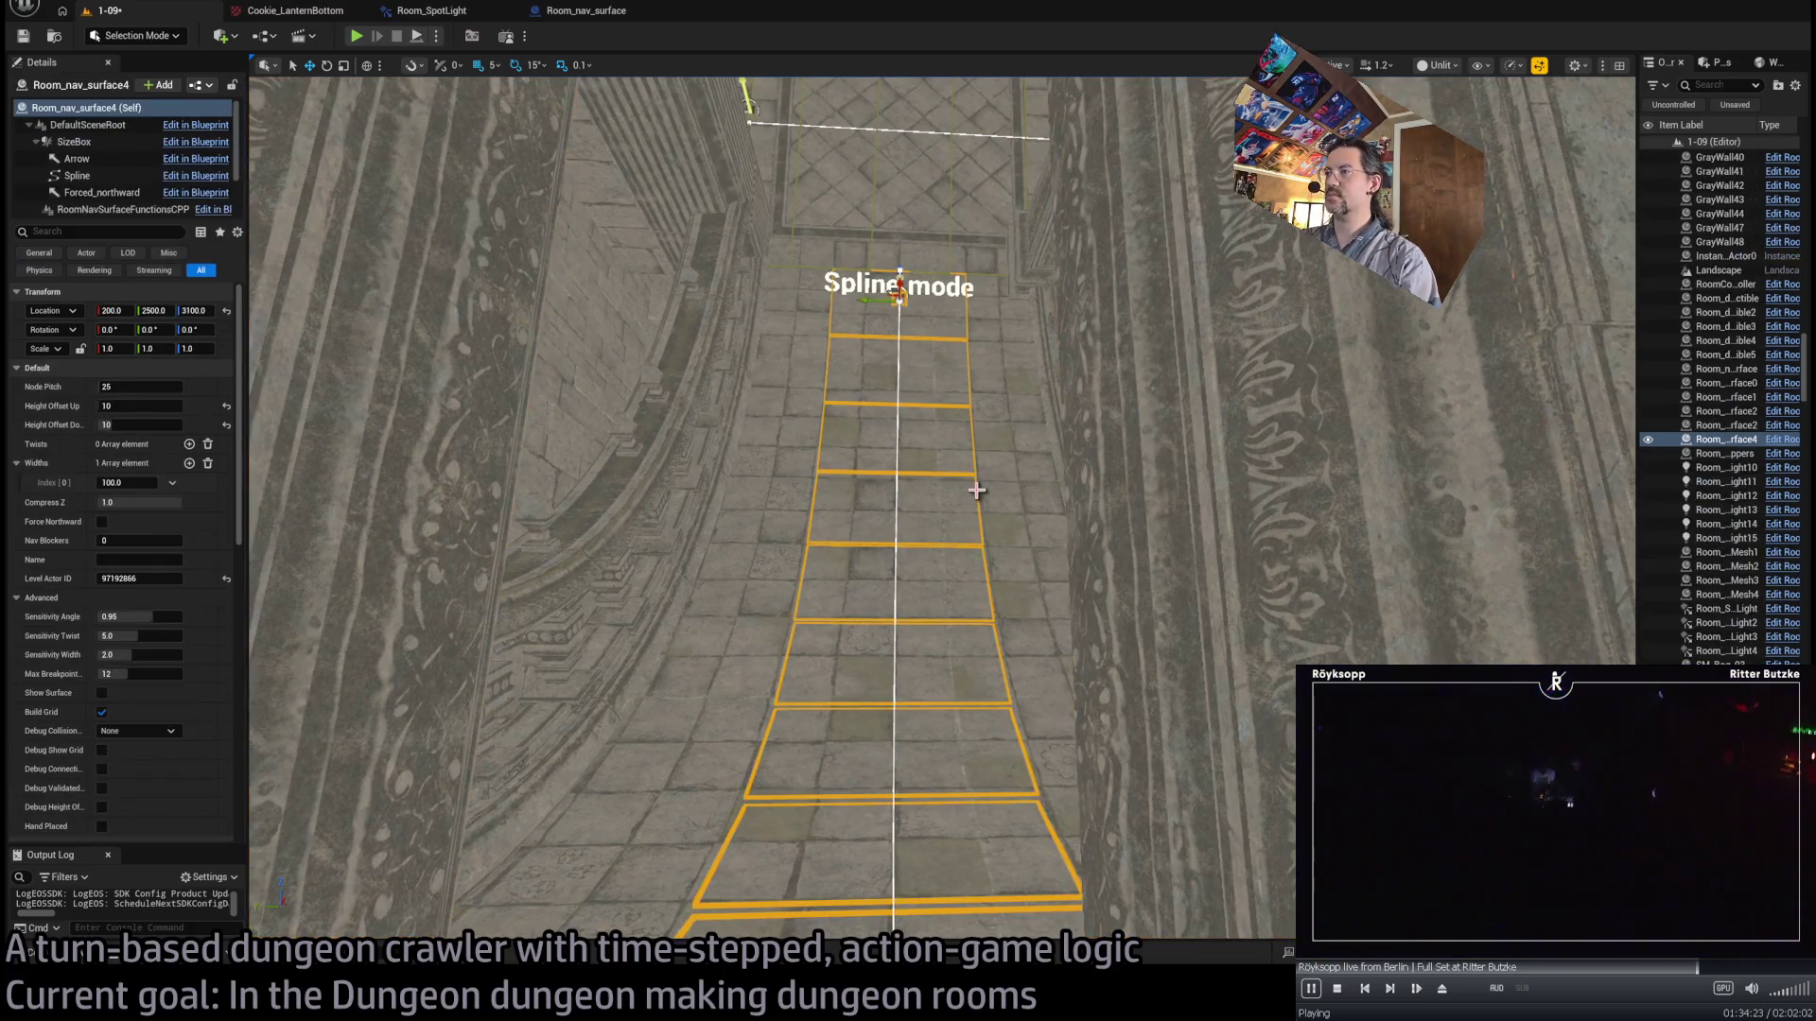
pyautogui.moveTo(167, 488)
pyautogui.mouseDown()
pyautogui.moveTo(246, 488)
pyautogui.moveTo(230, 488)
pyautogui.mouseUp()
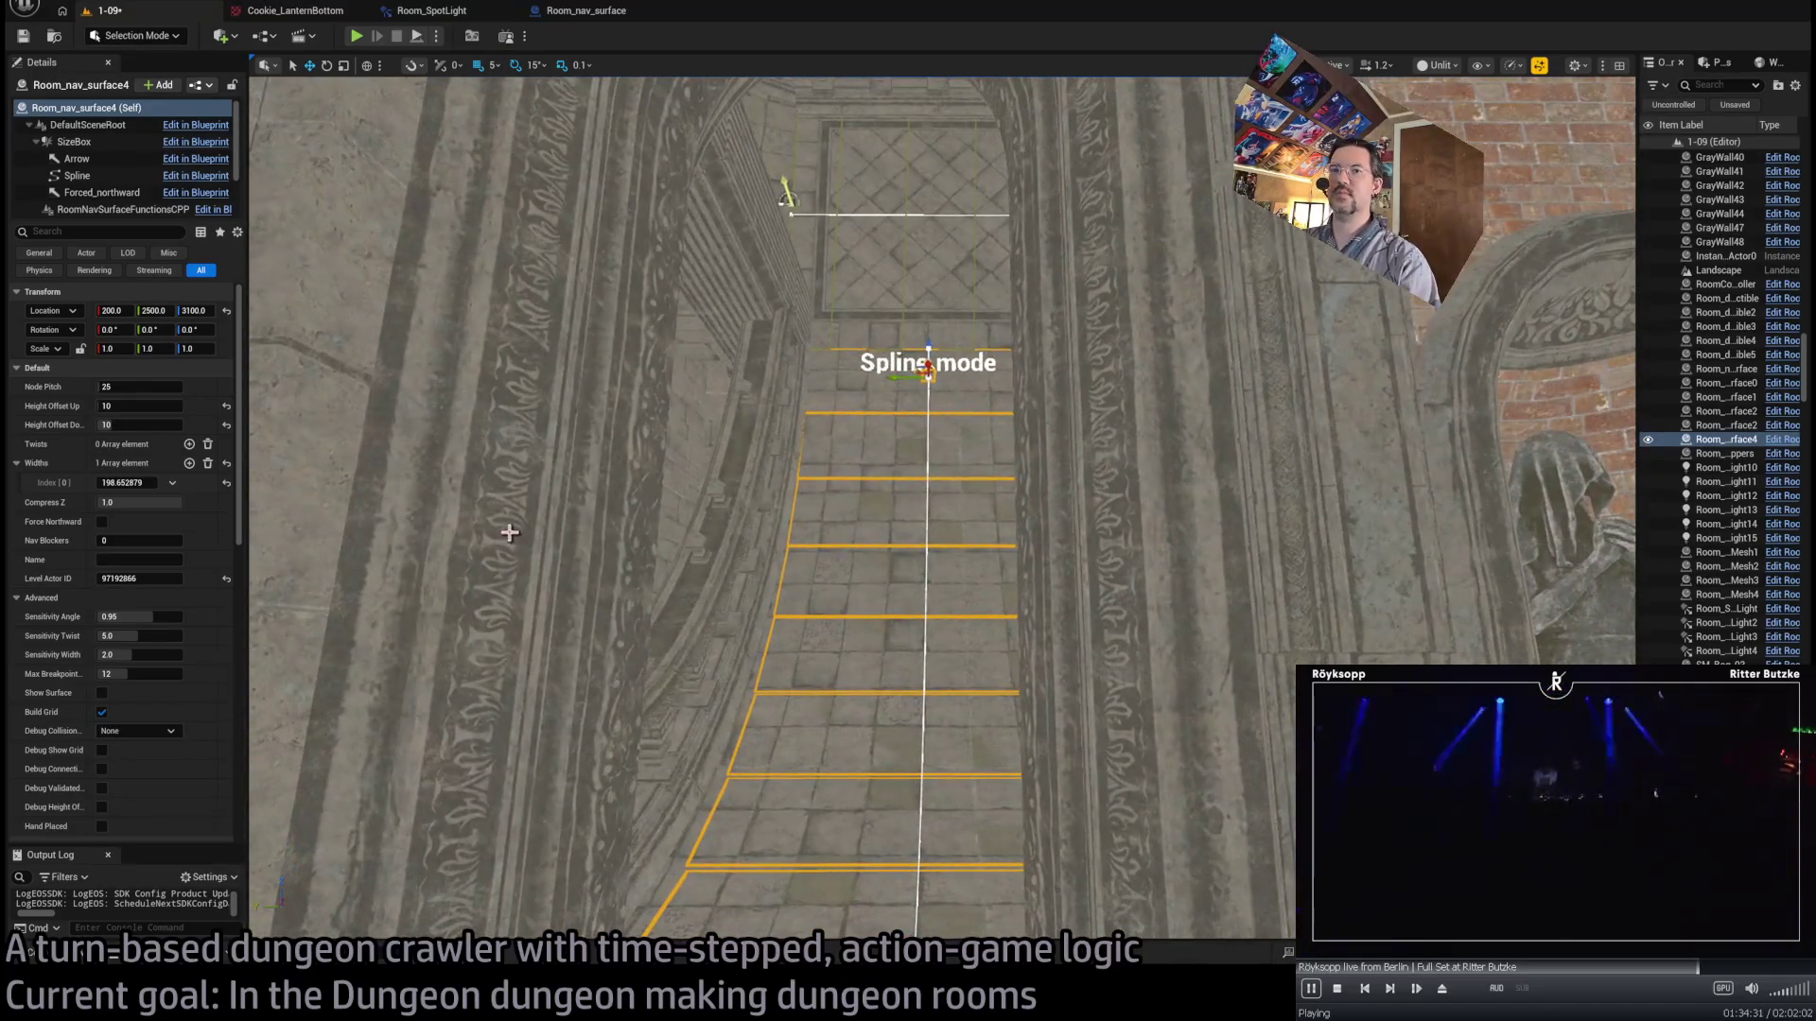
pyautogui.click(227, 424)
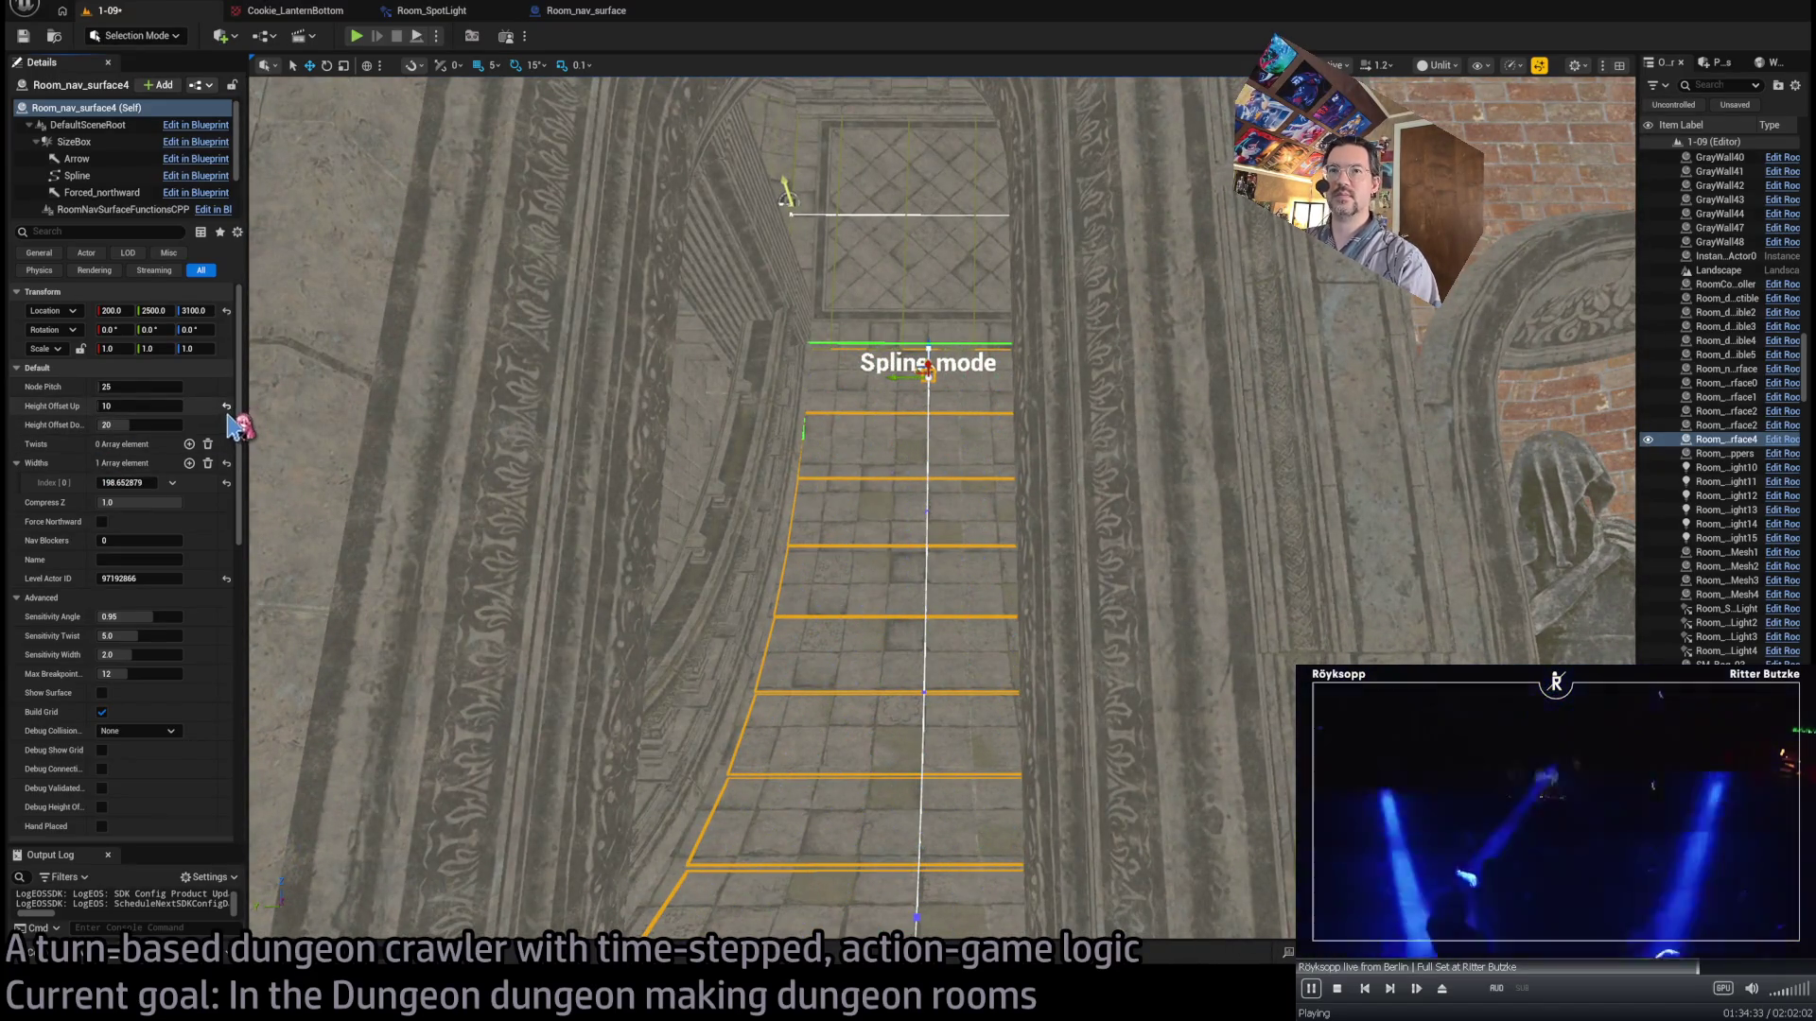
pyautogui.click(227, 406)
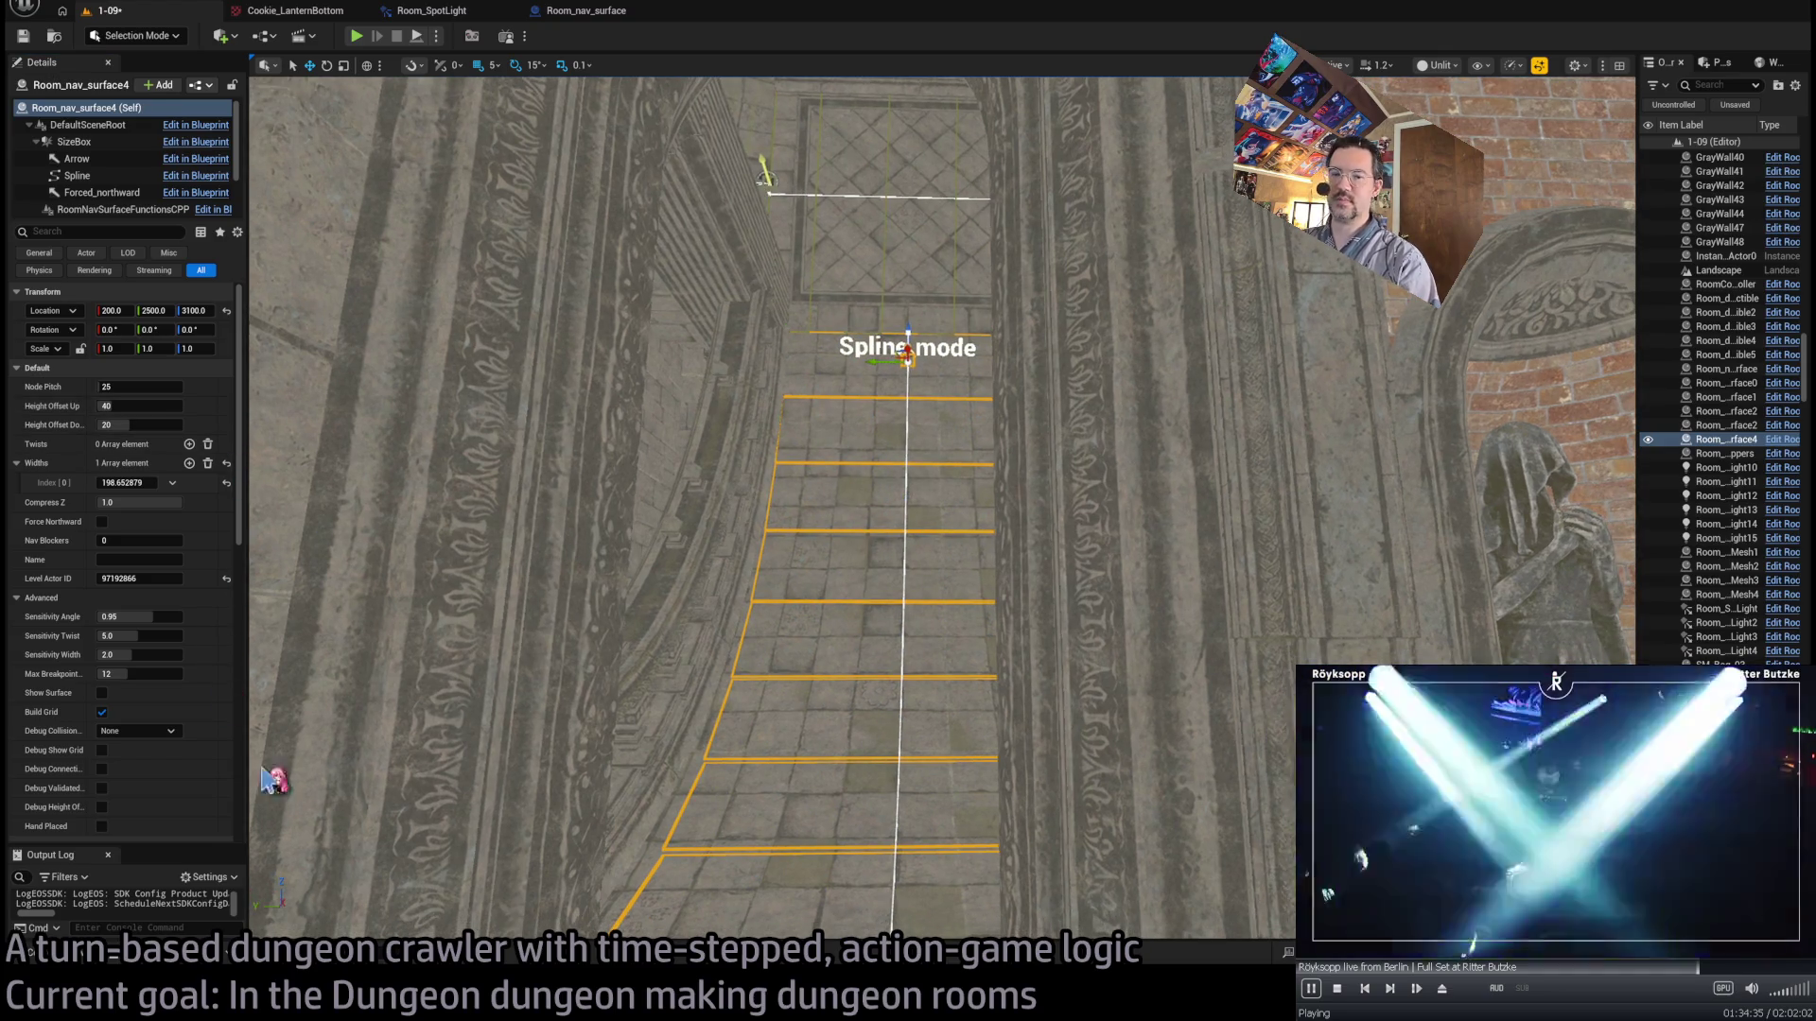
# - Fly the view past the Exit-sign wall and down onto the nav grid, then frame the whole grid
pyautogui.moveTo(606, 618)
pyautogui.mouseDown()
pyautogui.moveTo(1211, 386)
pyautogui.moveTo(1079, 634)
pyautogui.mouseUp()
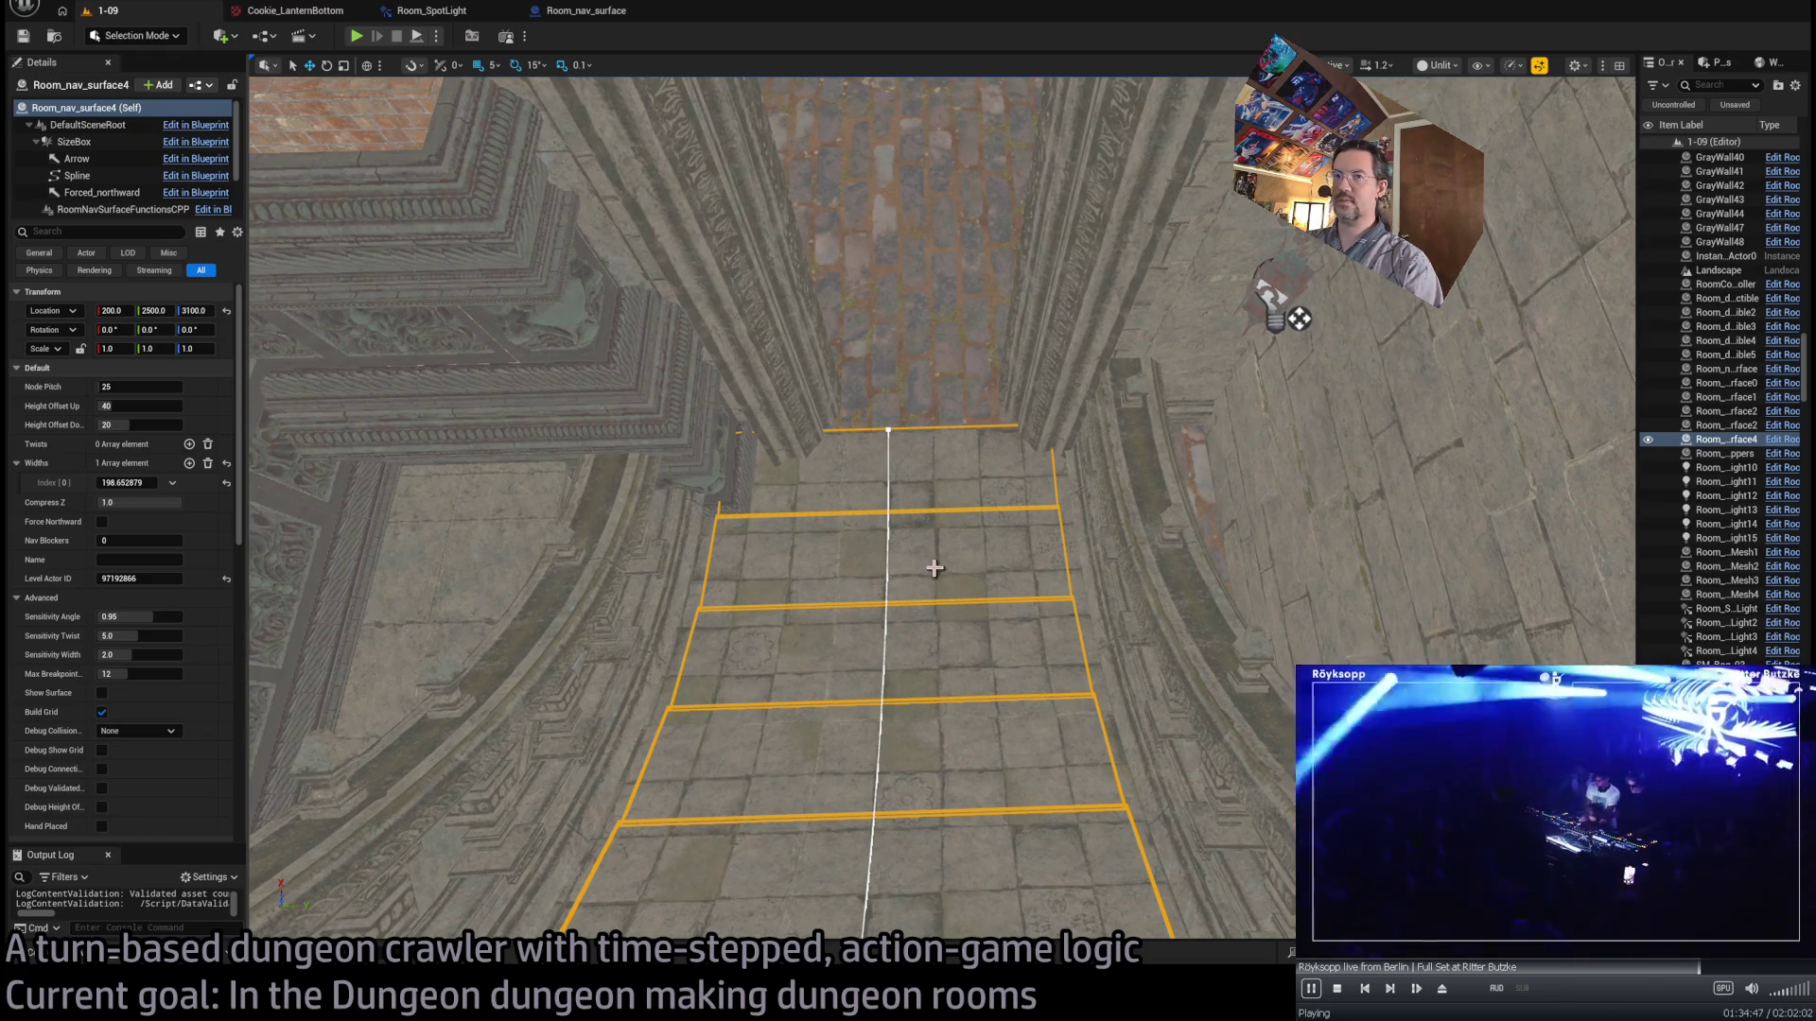
pyautogui.moveTo(942, 527); pyautogui.dragTo(942, 538)
pyautogui.press('f')
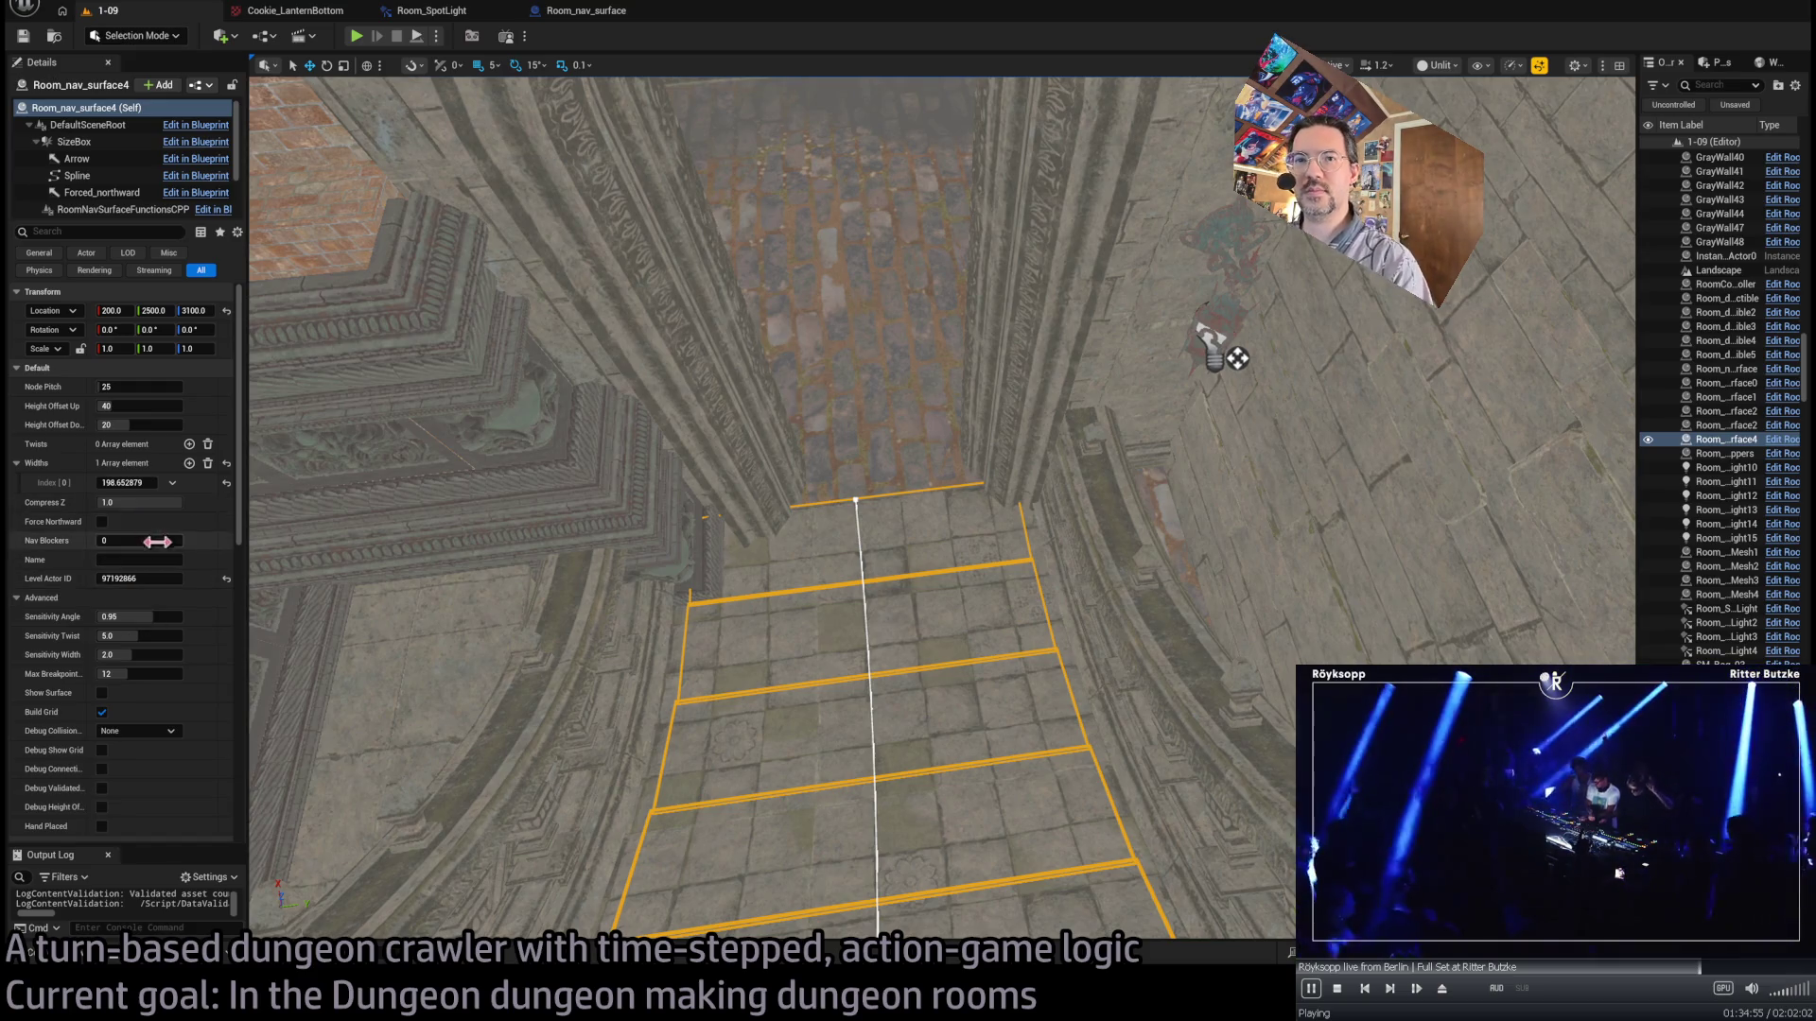
# - Set the first nav surface width to 200 and add three more Widths entries
pyautogui.write('200')
pyautogui.press('Return')
pyautogui.click(189, 464)
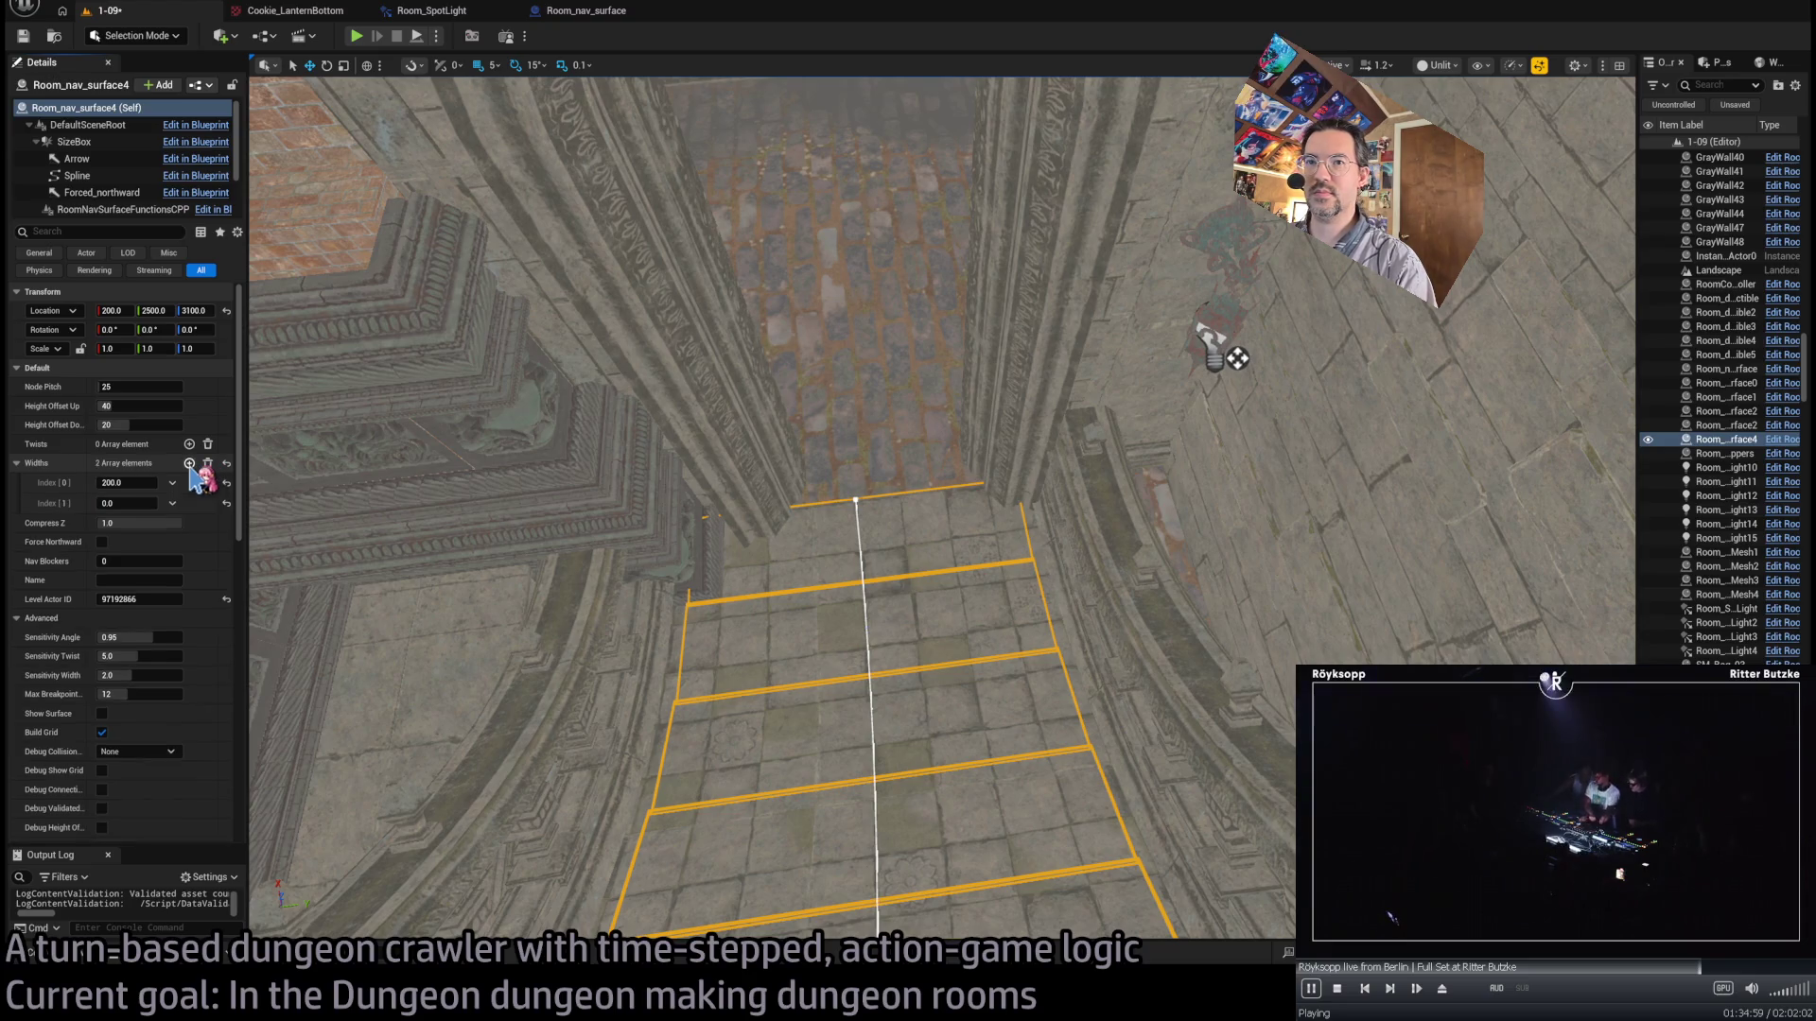
pyautogui.click(189, 464)
pyautogui.click(189, 464)
pyautogui.click(189, 464)
pyautogui.click(189, 463)
pyautogui.click(190, 464)
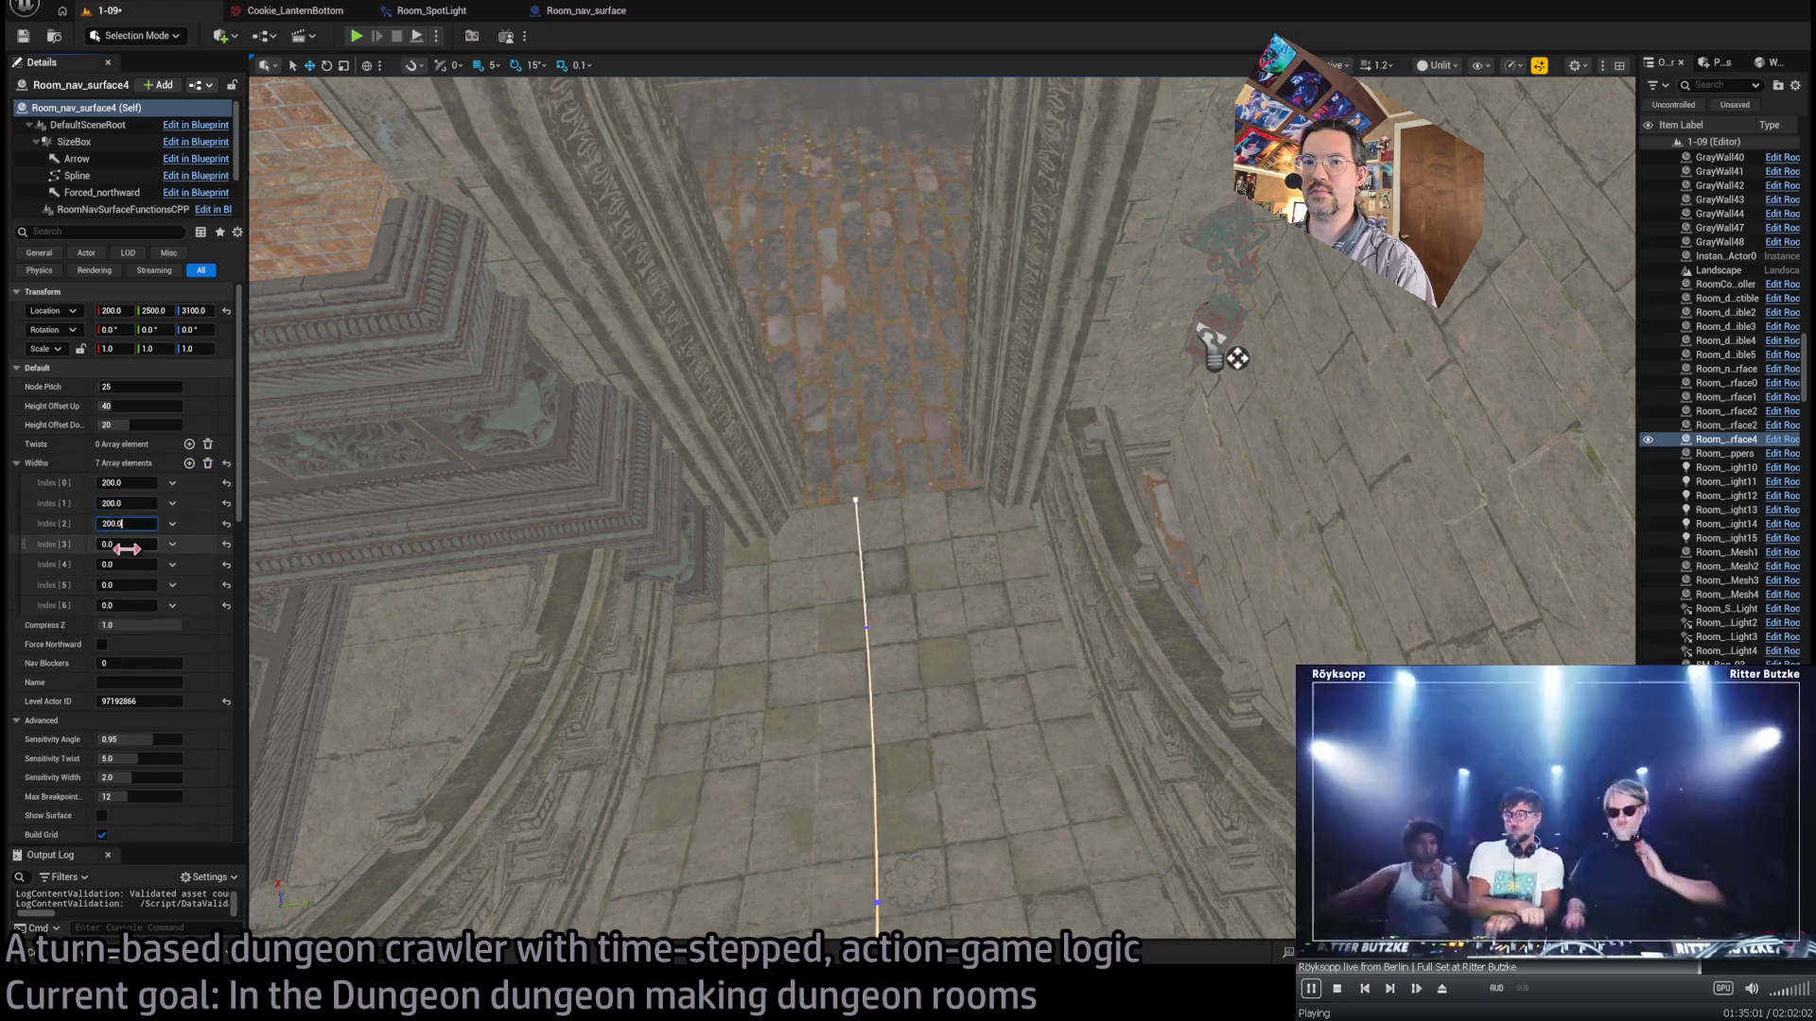
# - Enter 200 into Widths Index[3] through Index[6]
pyautogui.press('Tab')
pyautogui.write('200')
pyautogui.press('Tab')
pyautogui.write('200')
pyautogui.press('Tab')
pyautogui.write('200')
pyautogui.press('Tab')
pyautogui.write('200')
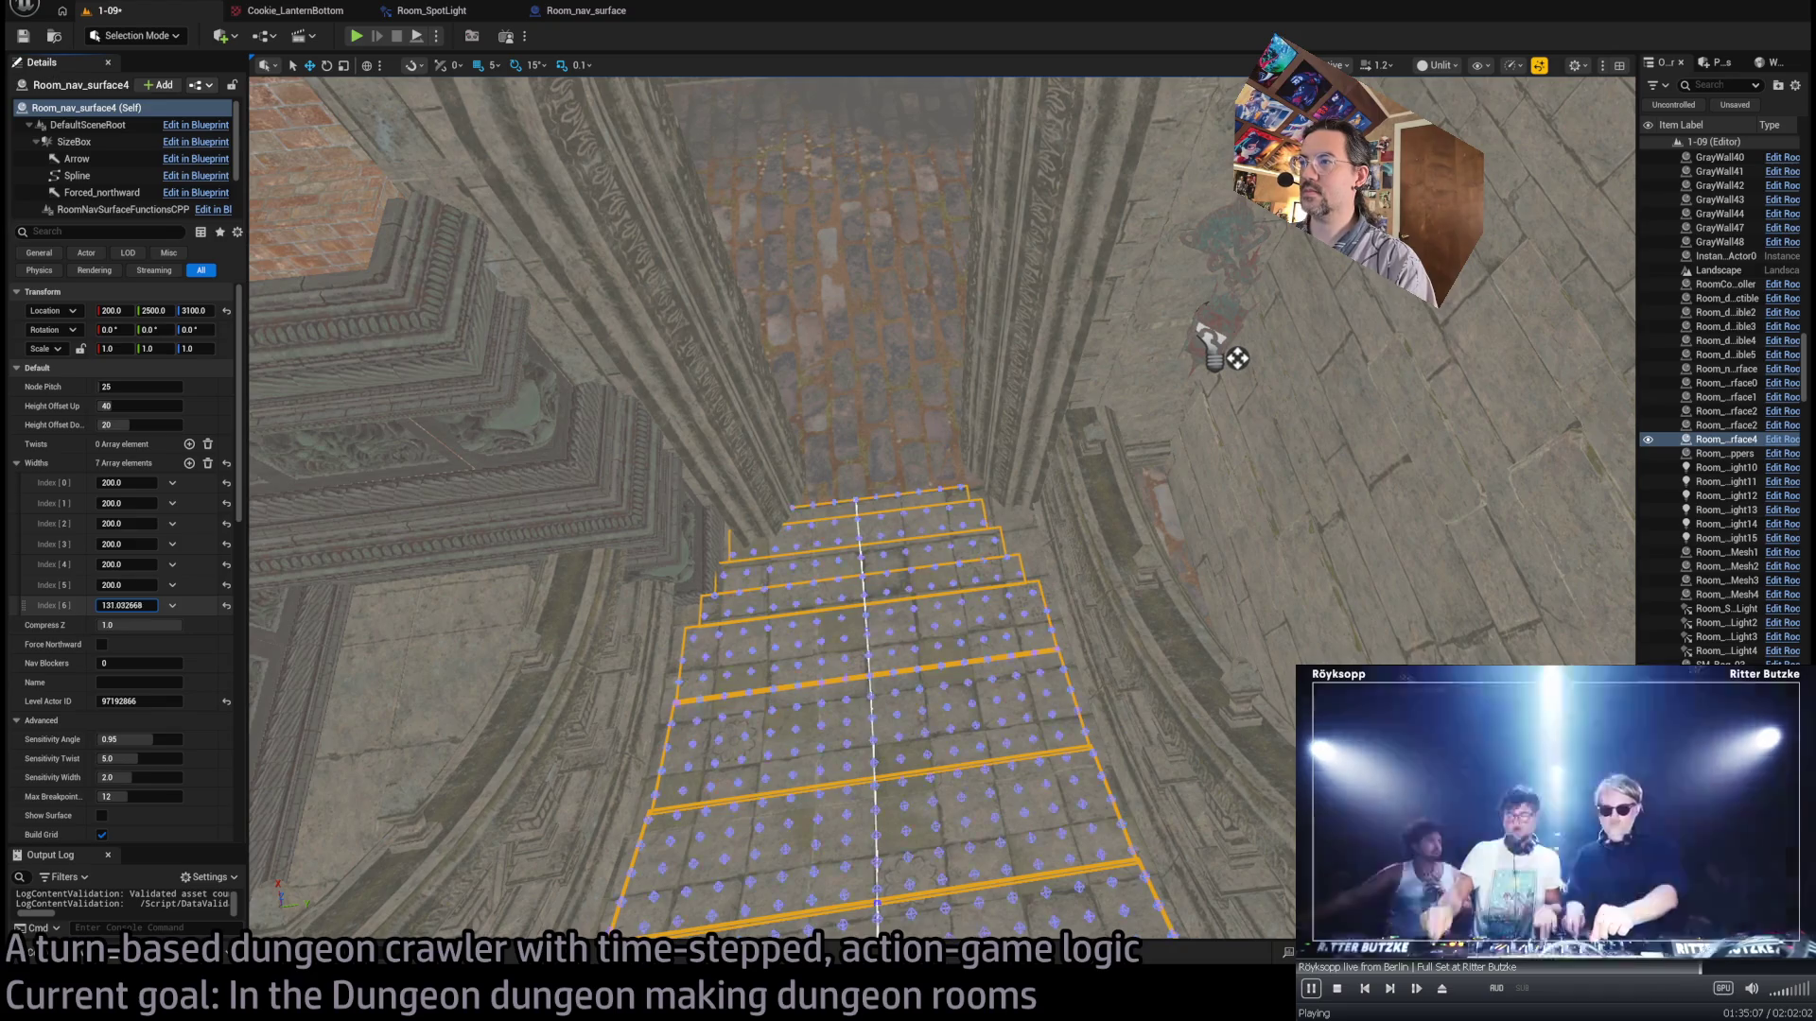
pyautogui.scroll(-4, 1221, 355)
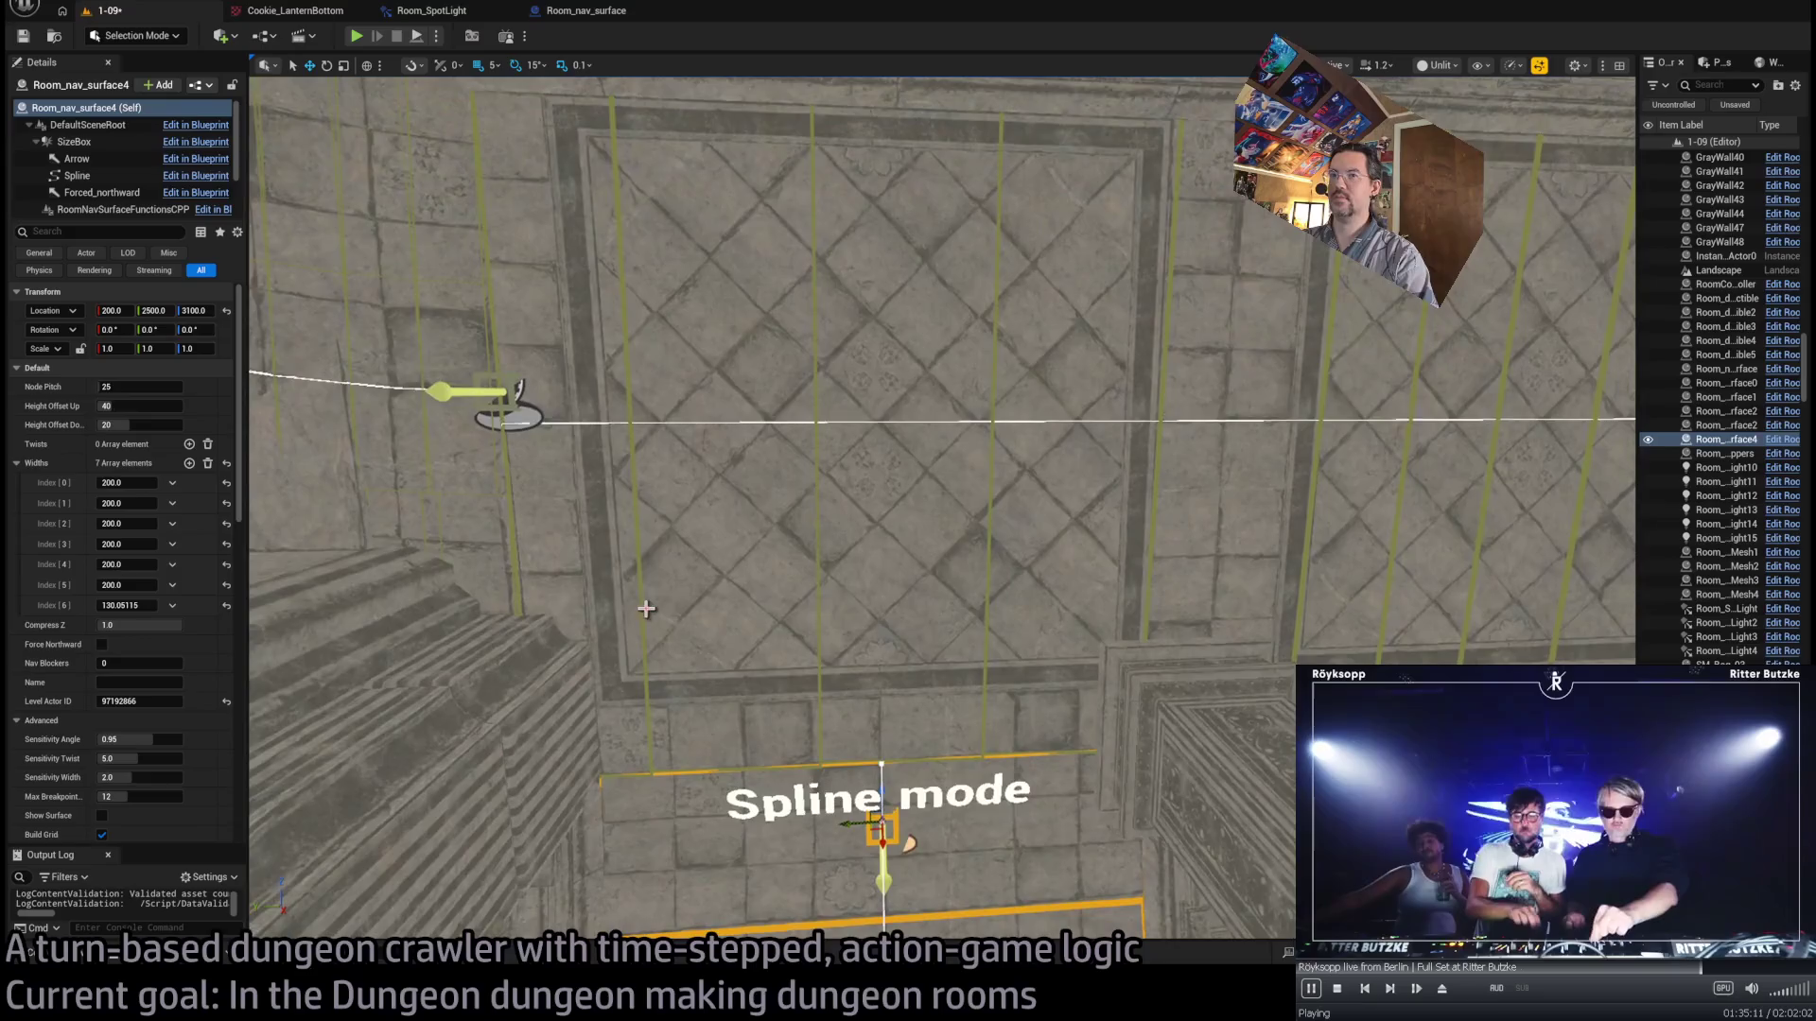
pyautogui.click(356, 36)
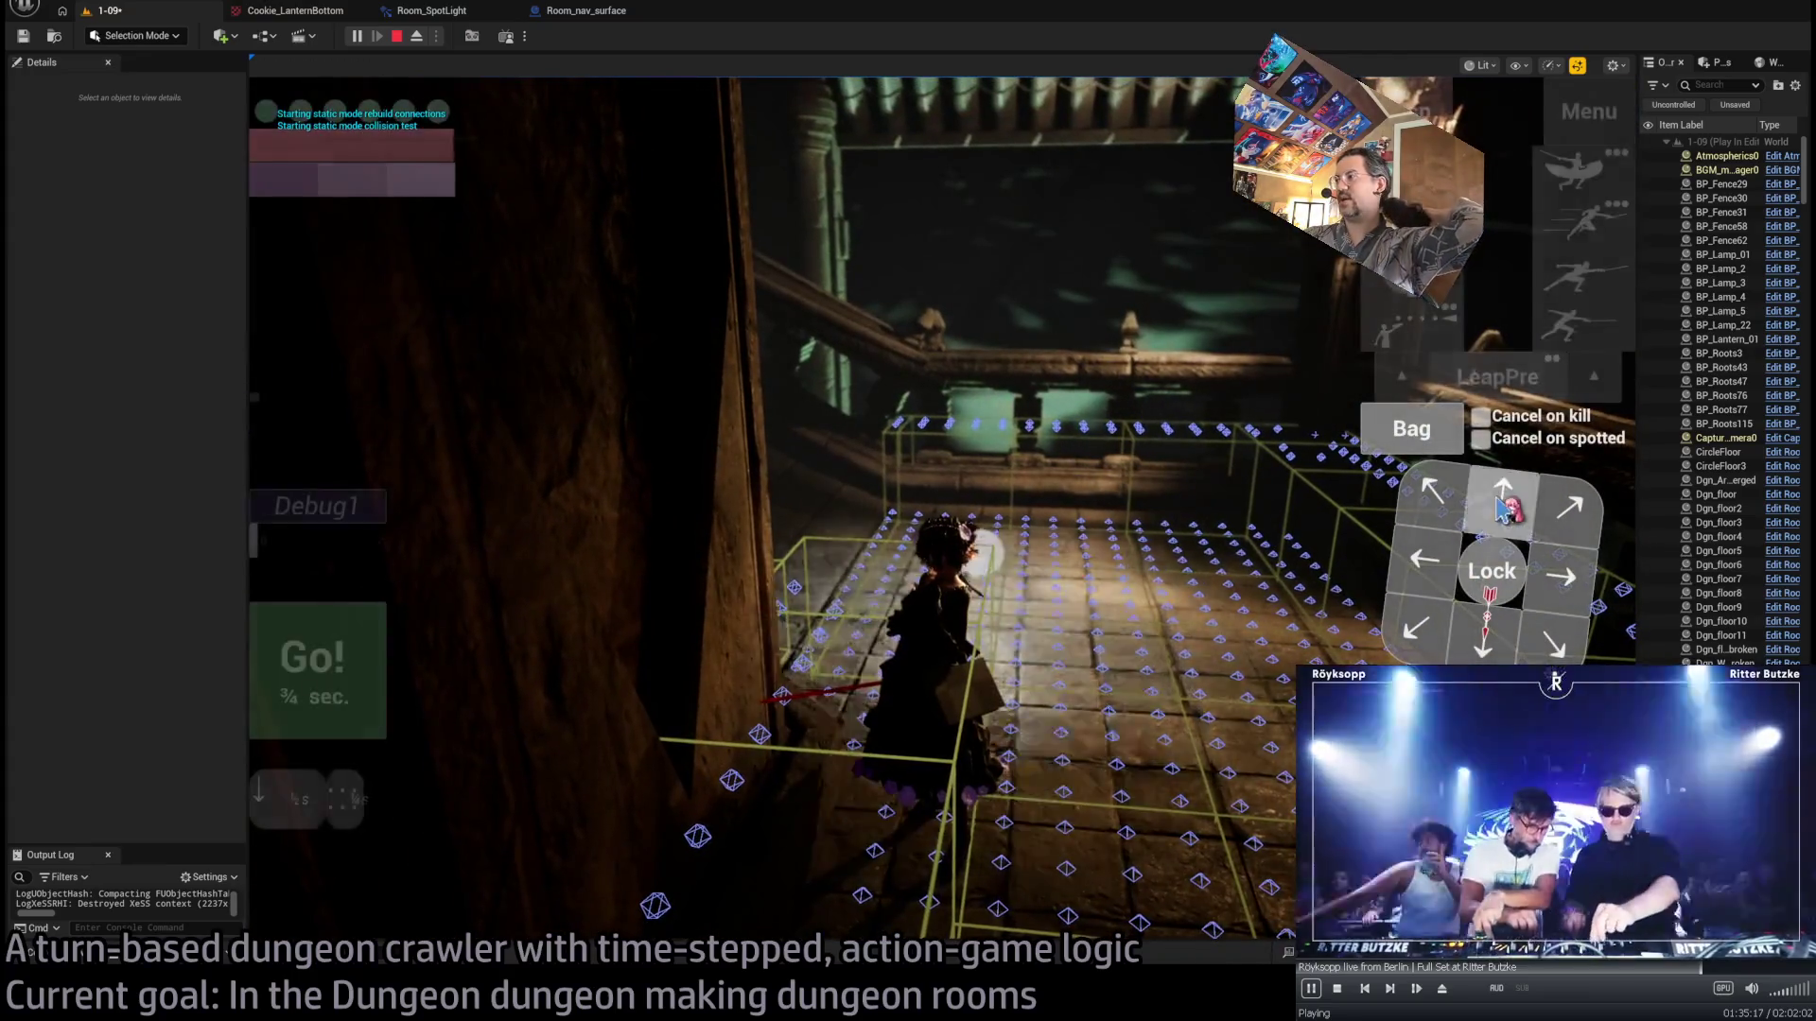
pyautogui.click(1439, 560)
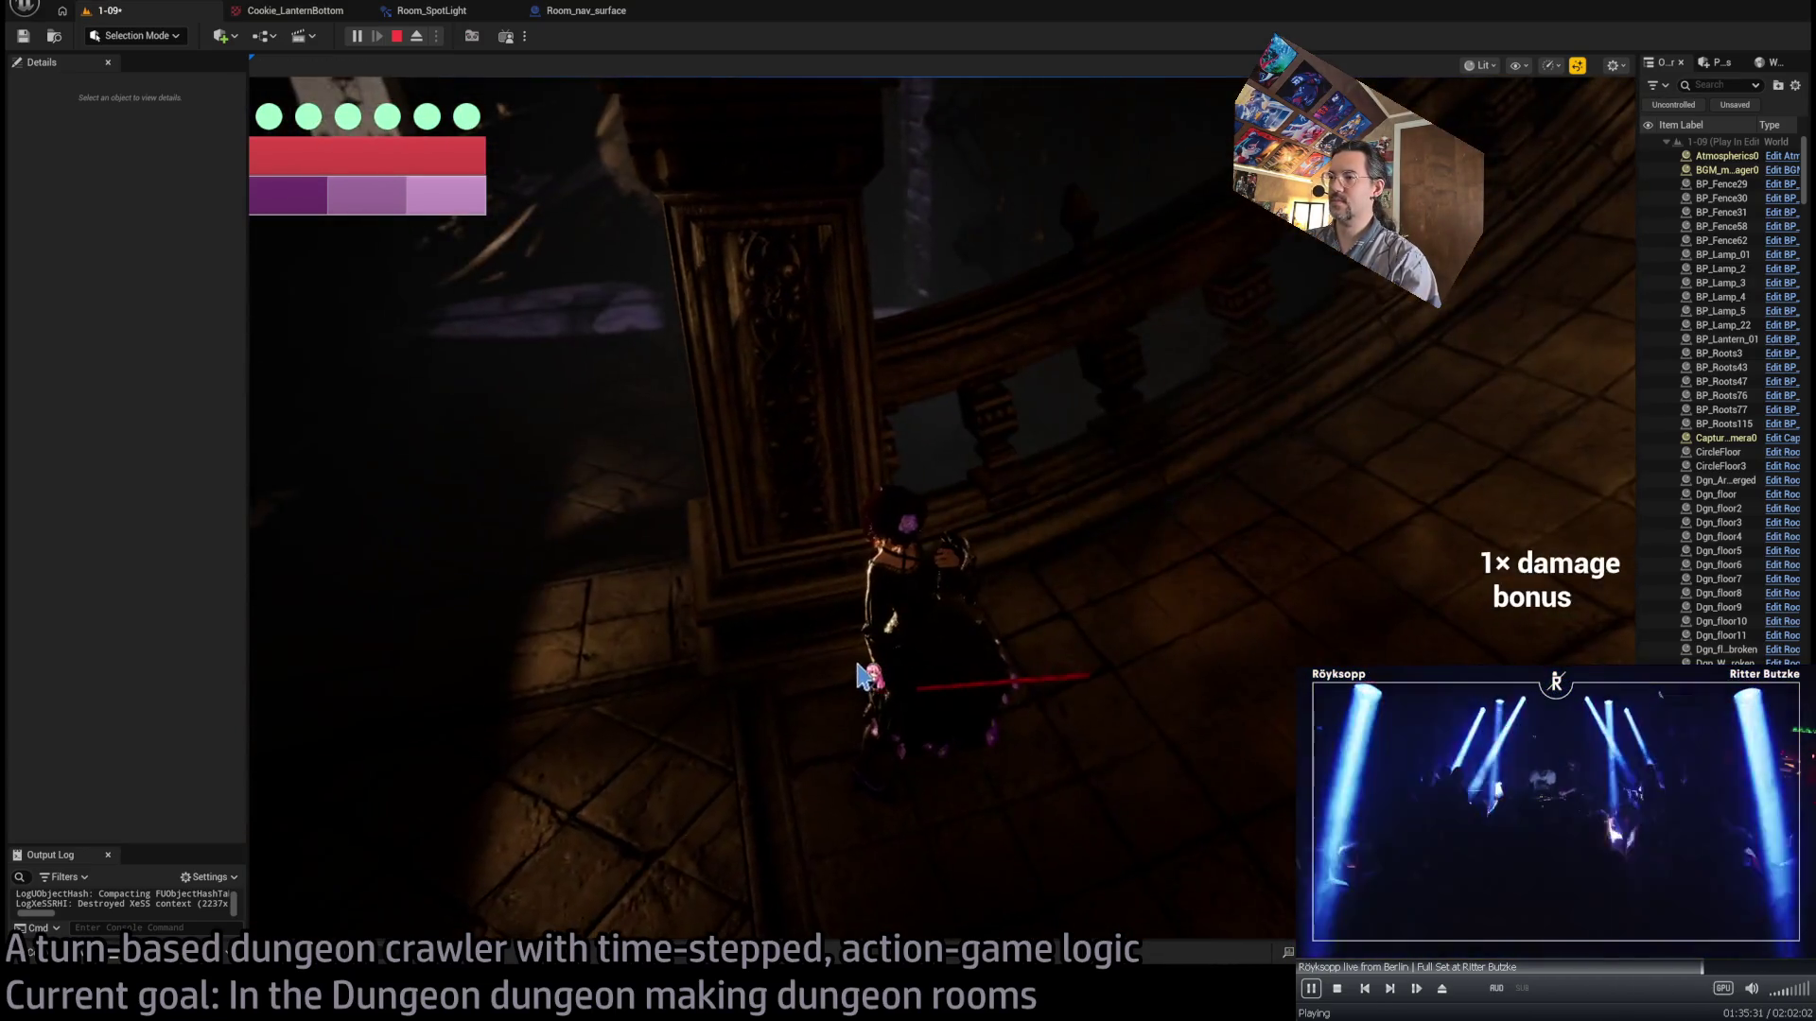
pyautogui.press('w')
pyautogui.press('a')
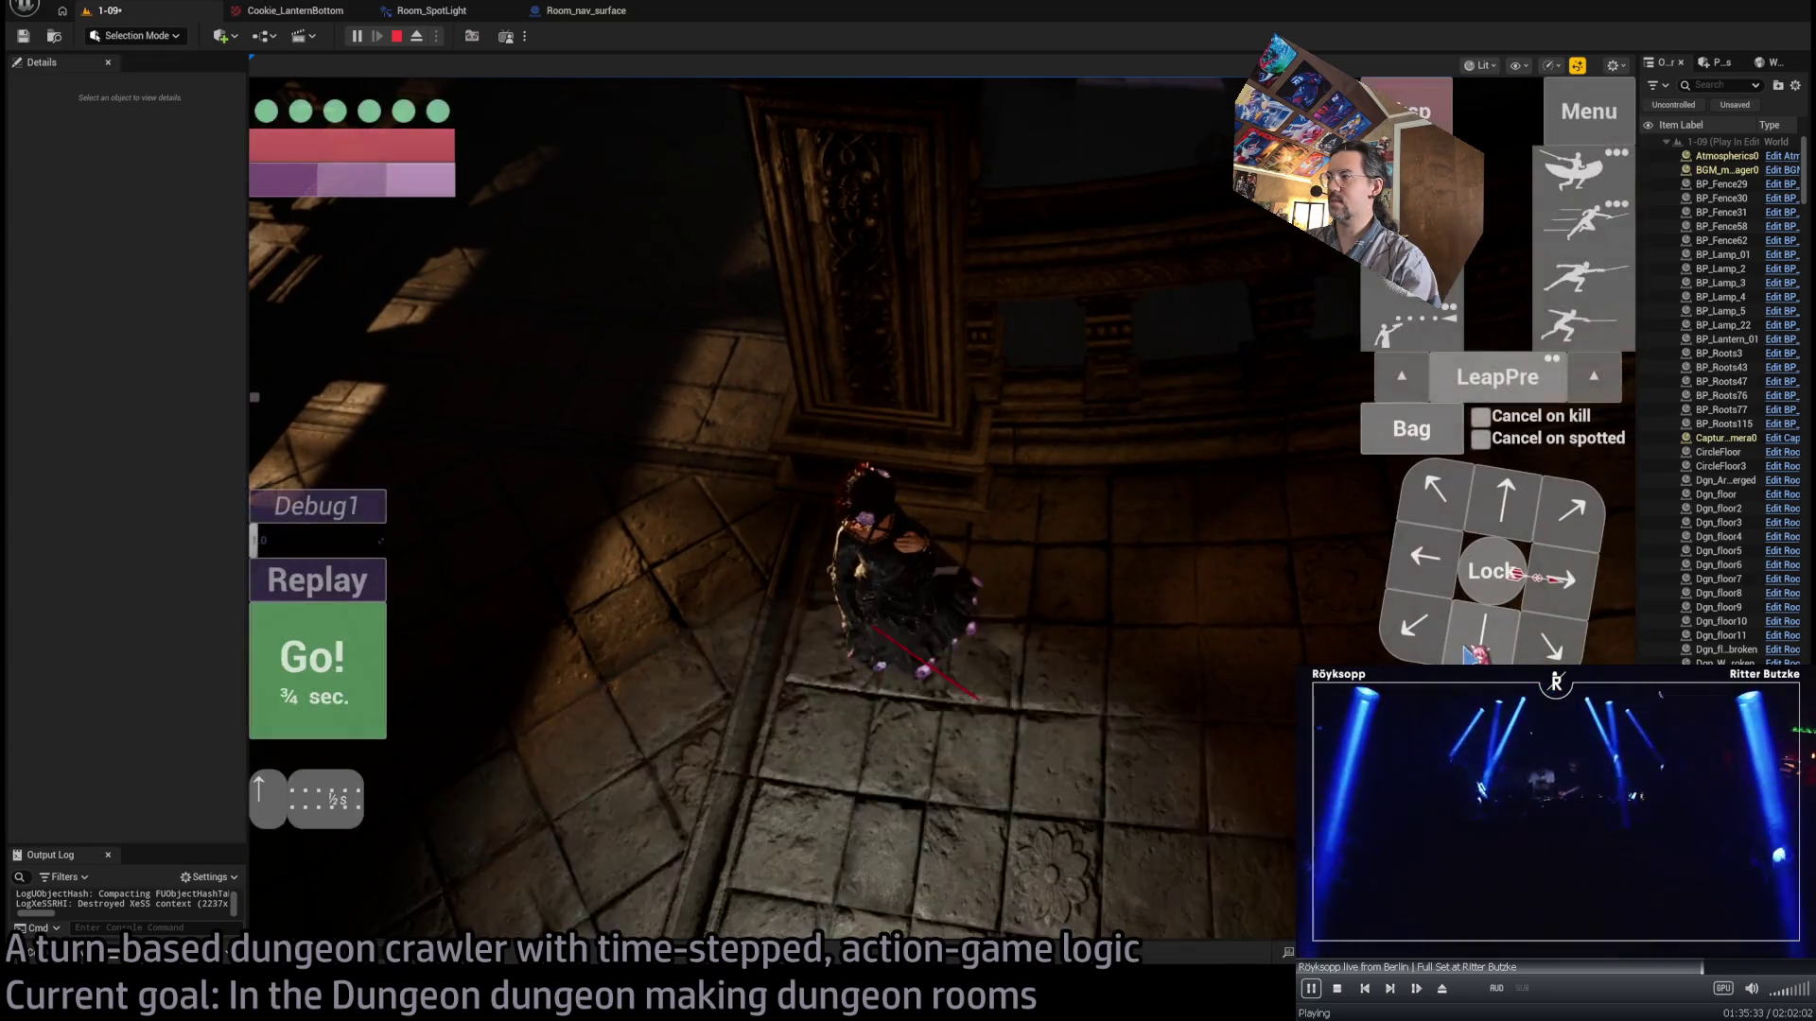
pyautogui.press('space')
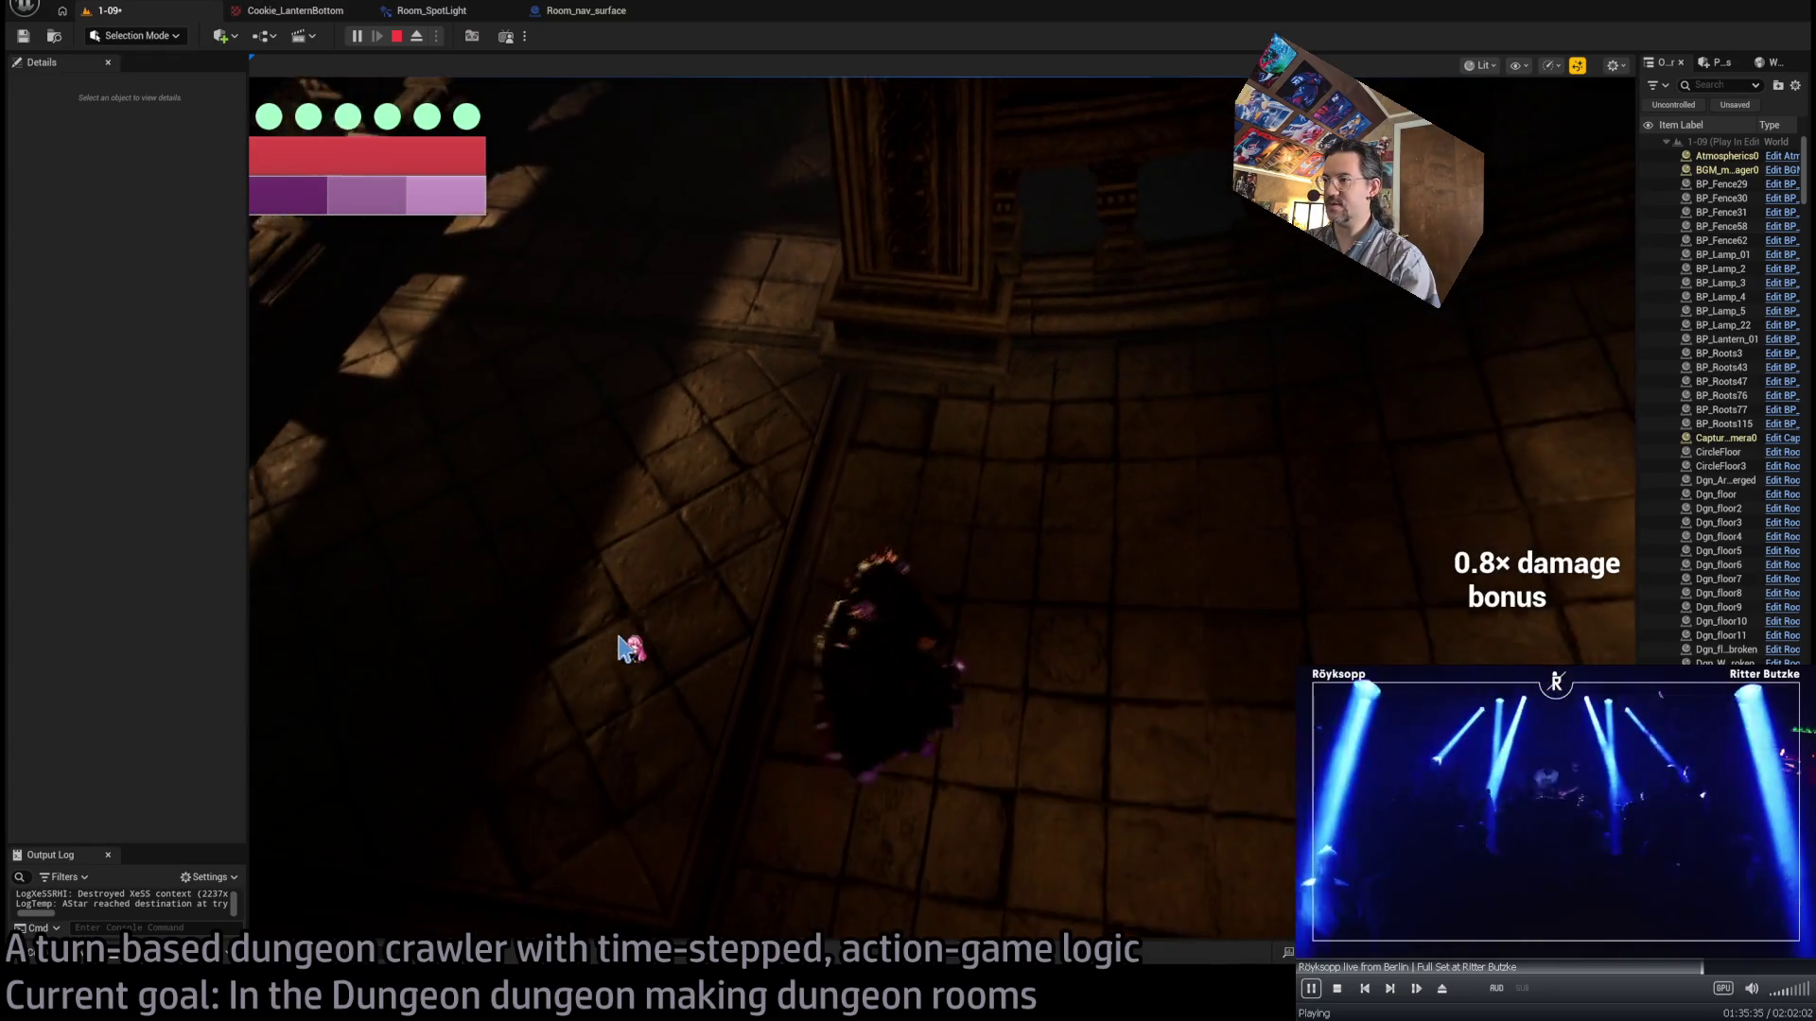
pyautogui.press('Escape')
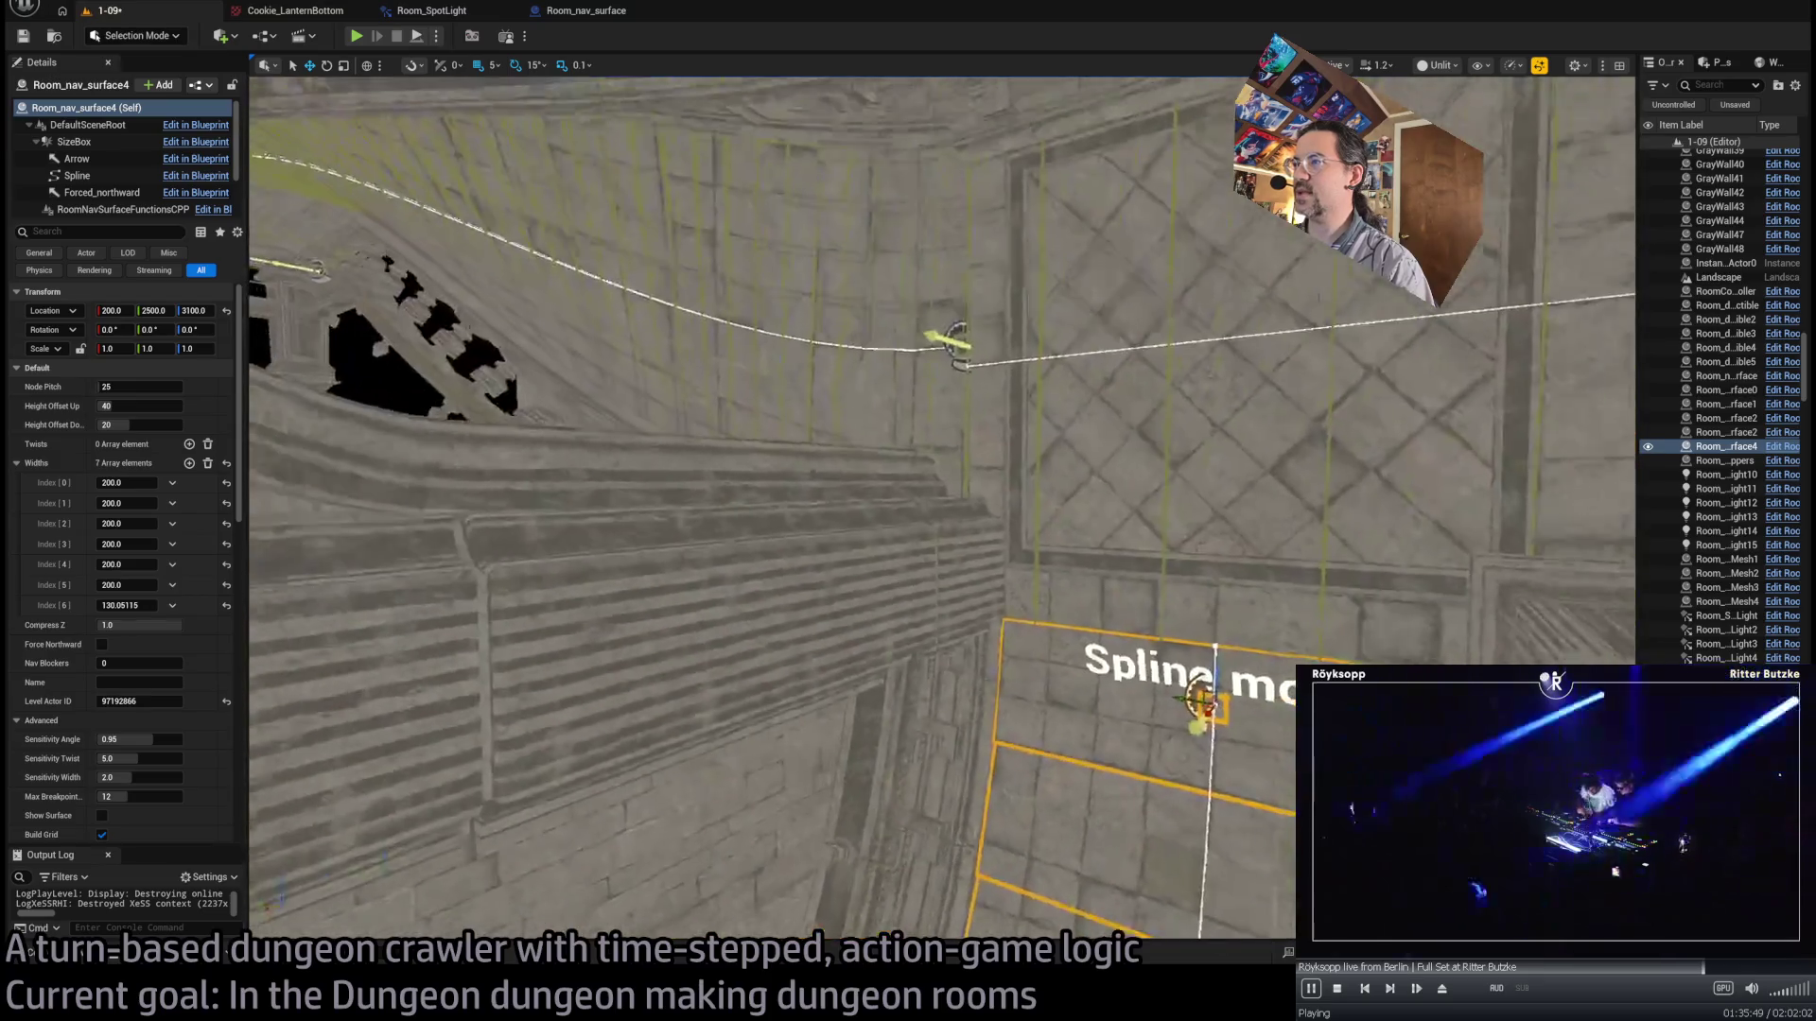
# - Drag Spawn_marker2 onto the nav surface path, ending at 330, 2495, 3405
pyautogui.click(1083, 686)
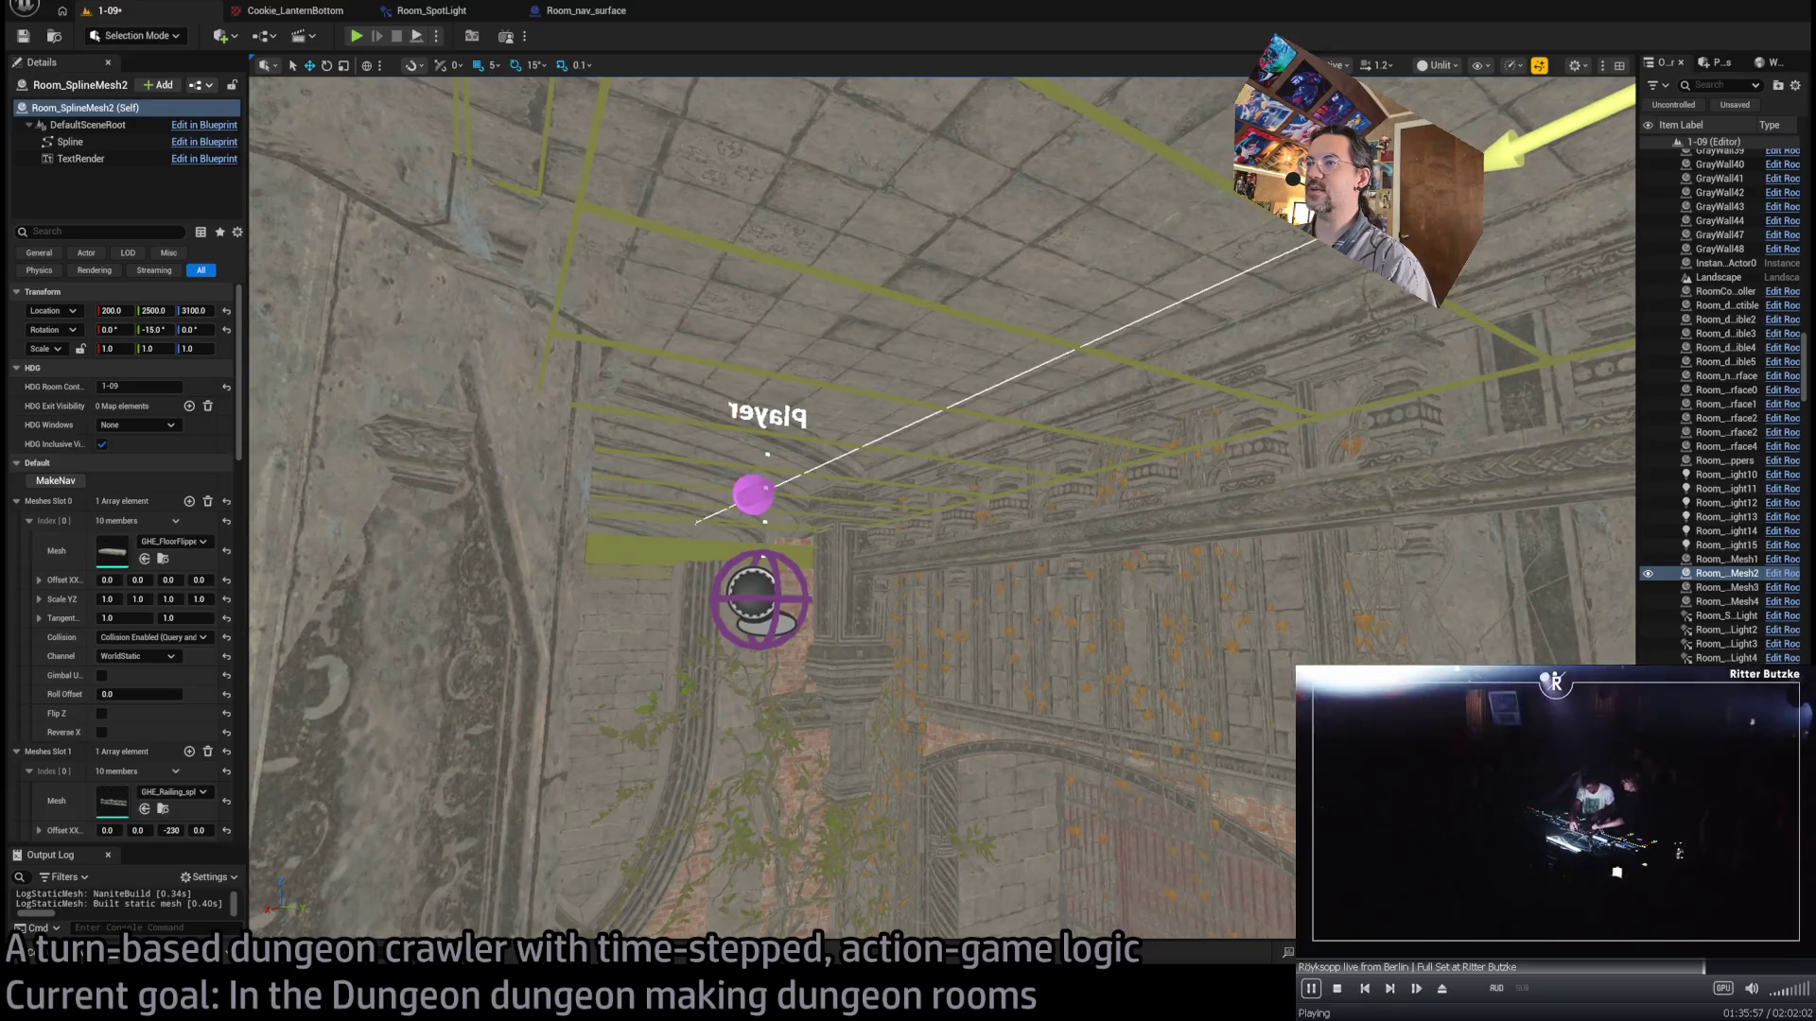
pyautogui.click(750, 594)
pyautogui.press('f')
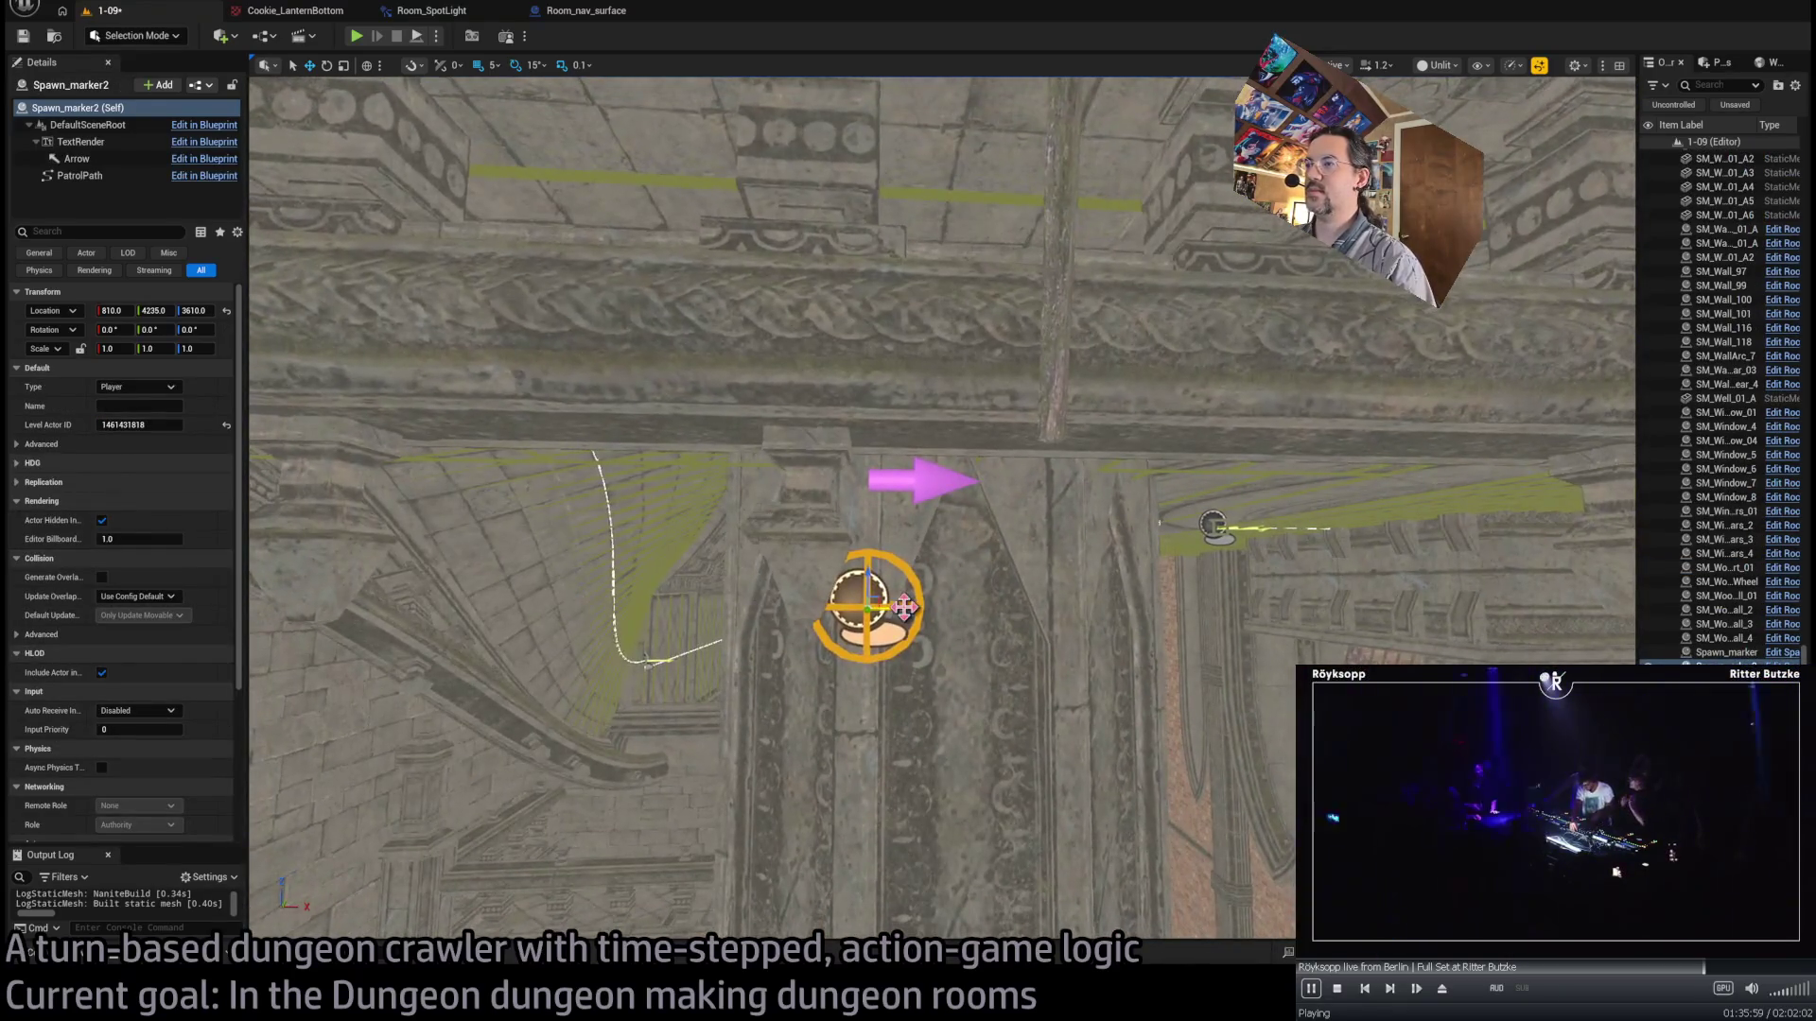
pyautogui.moveTo(622, 610); pyautogui.dragTo(705, 594)
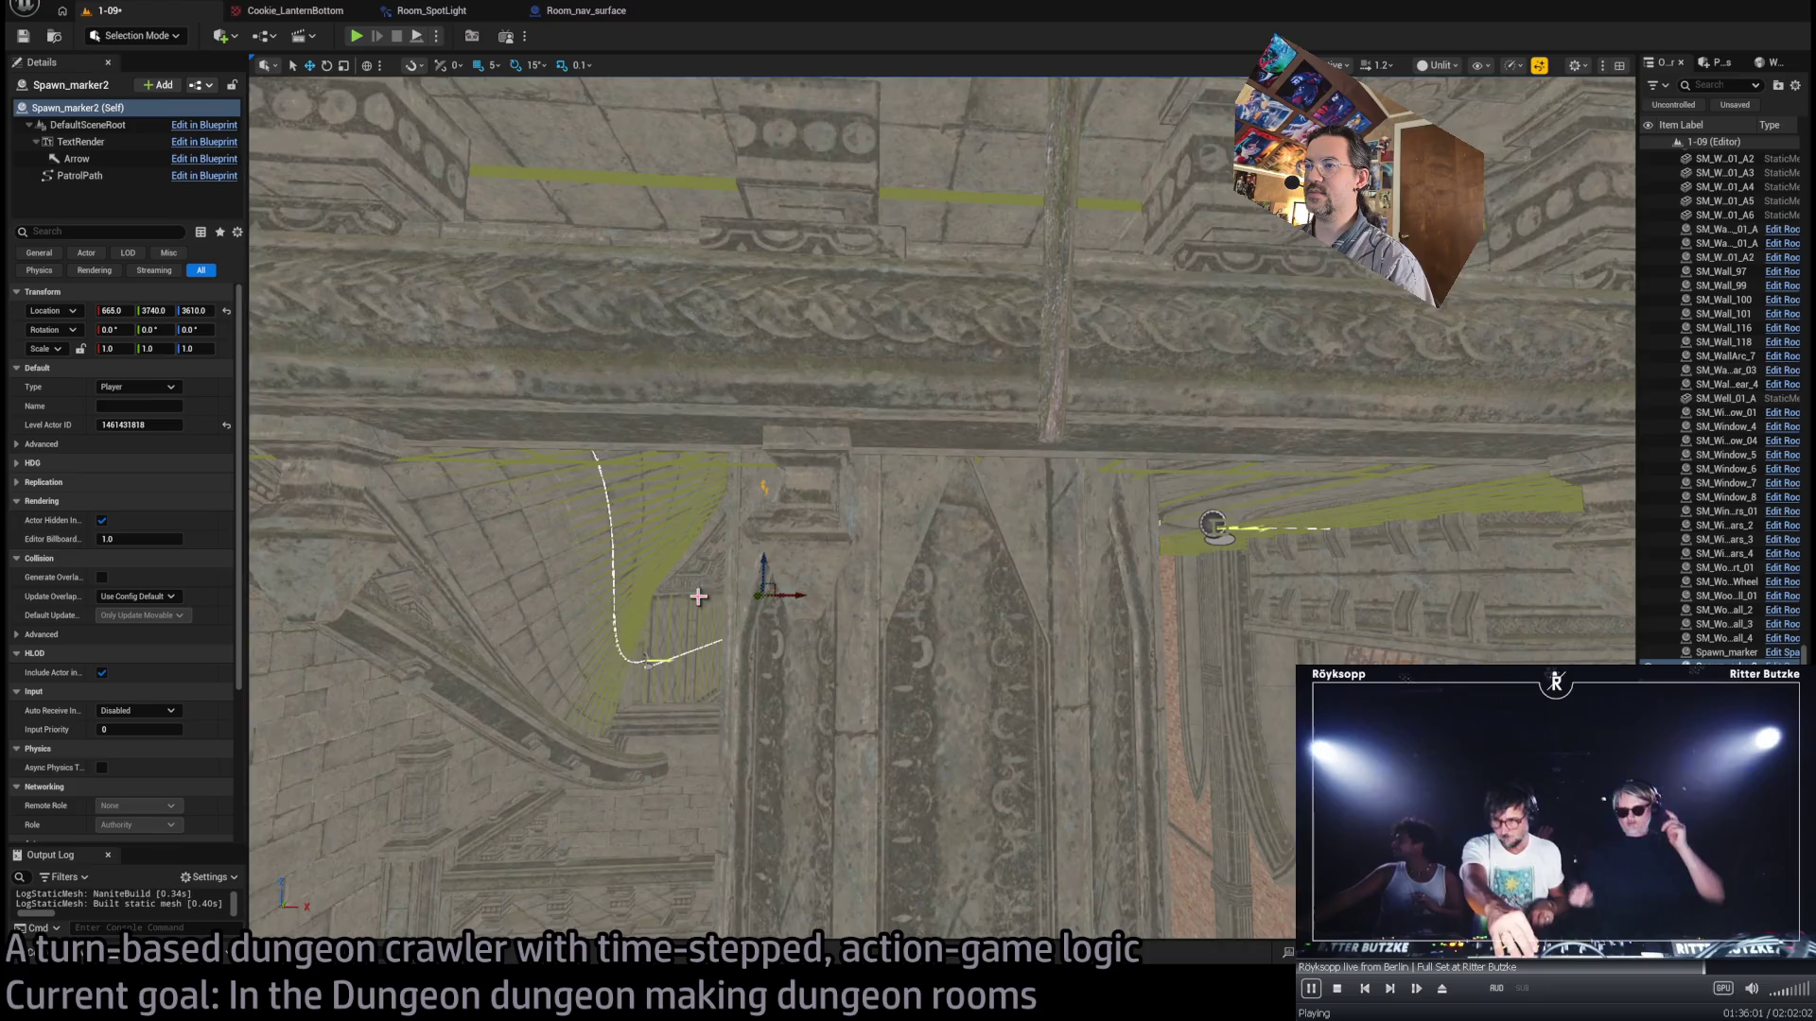
pyautogui.press('f')
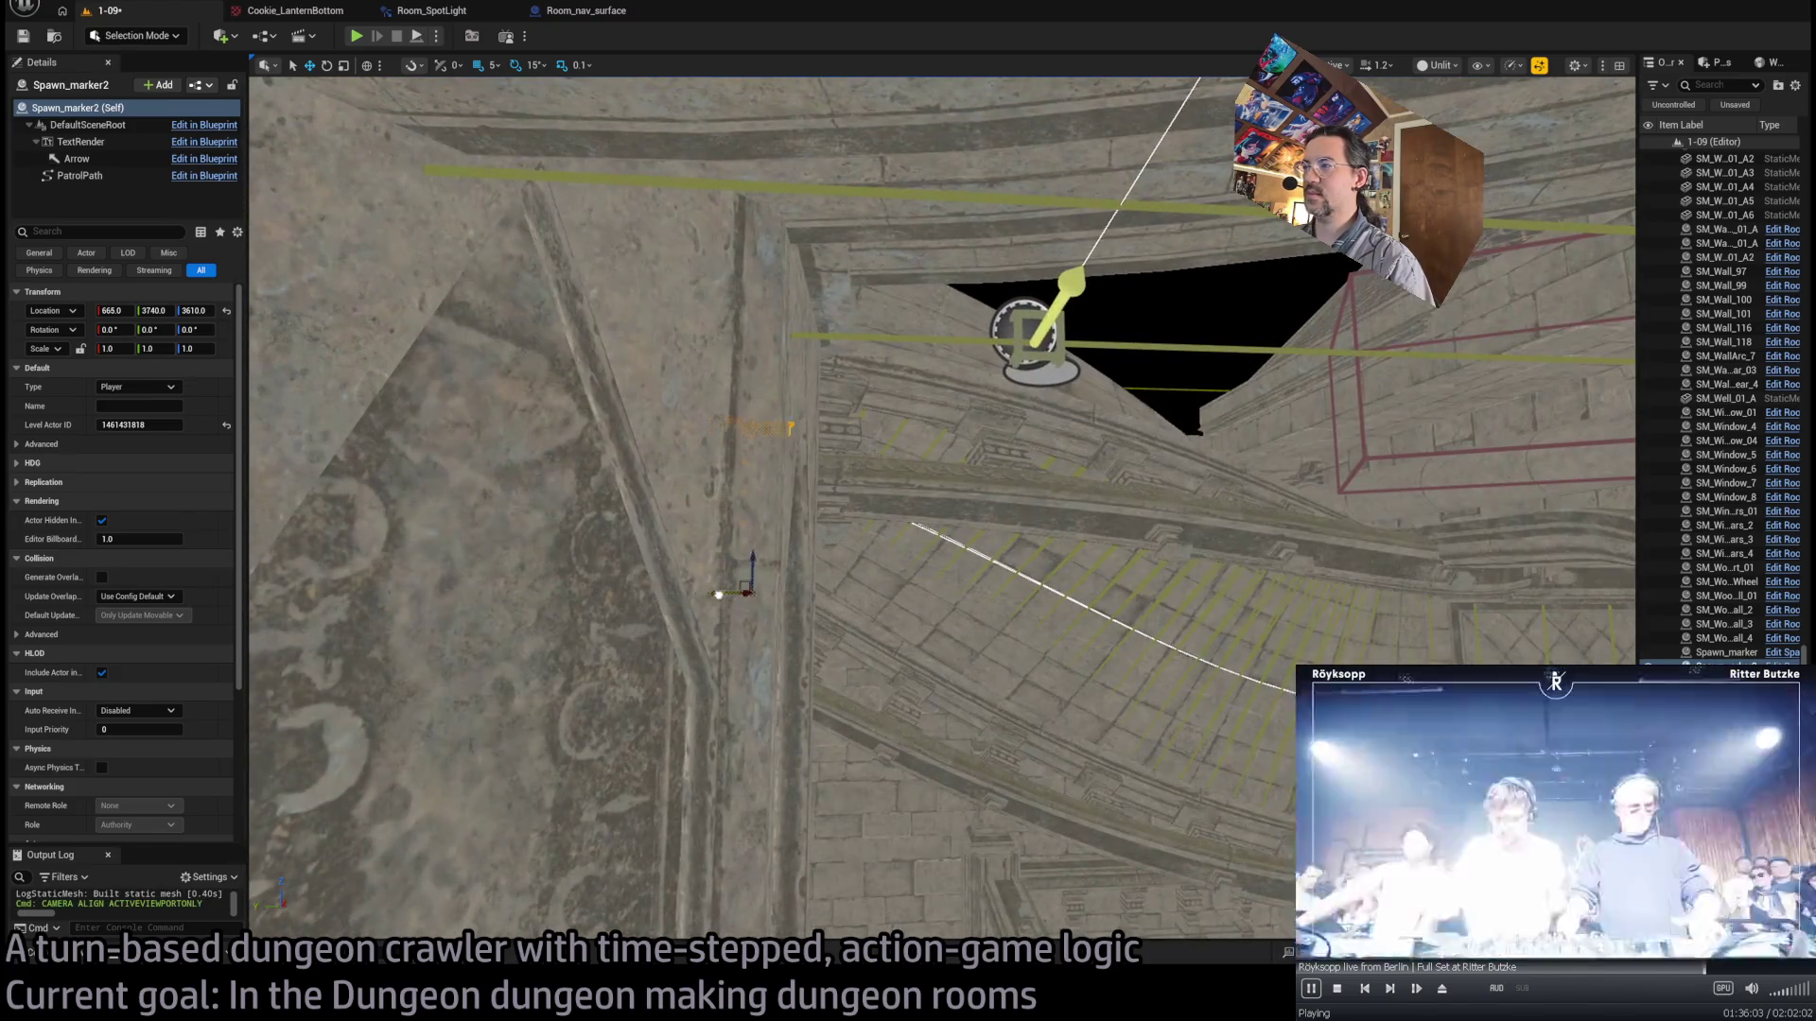
pyautogui.moveTo(718, 594); pyautogui.dragTo(823, 591)
pyautogui.press('f')
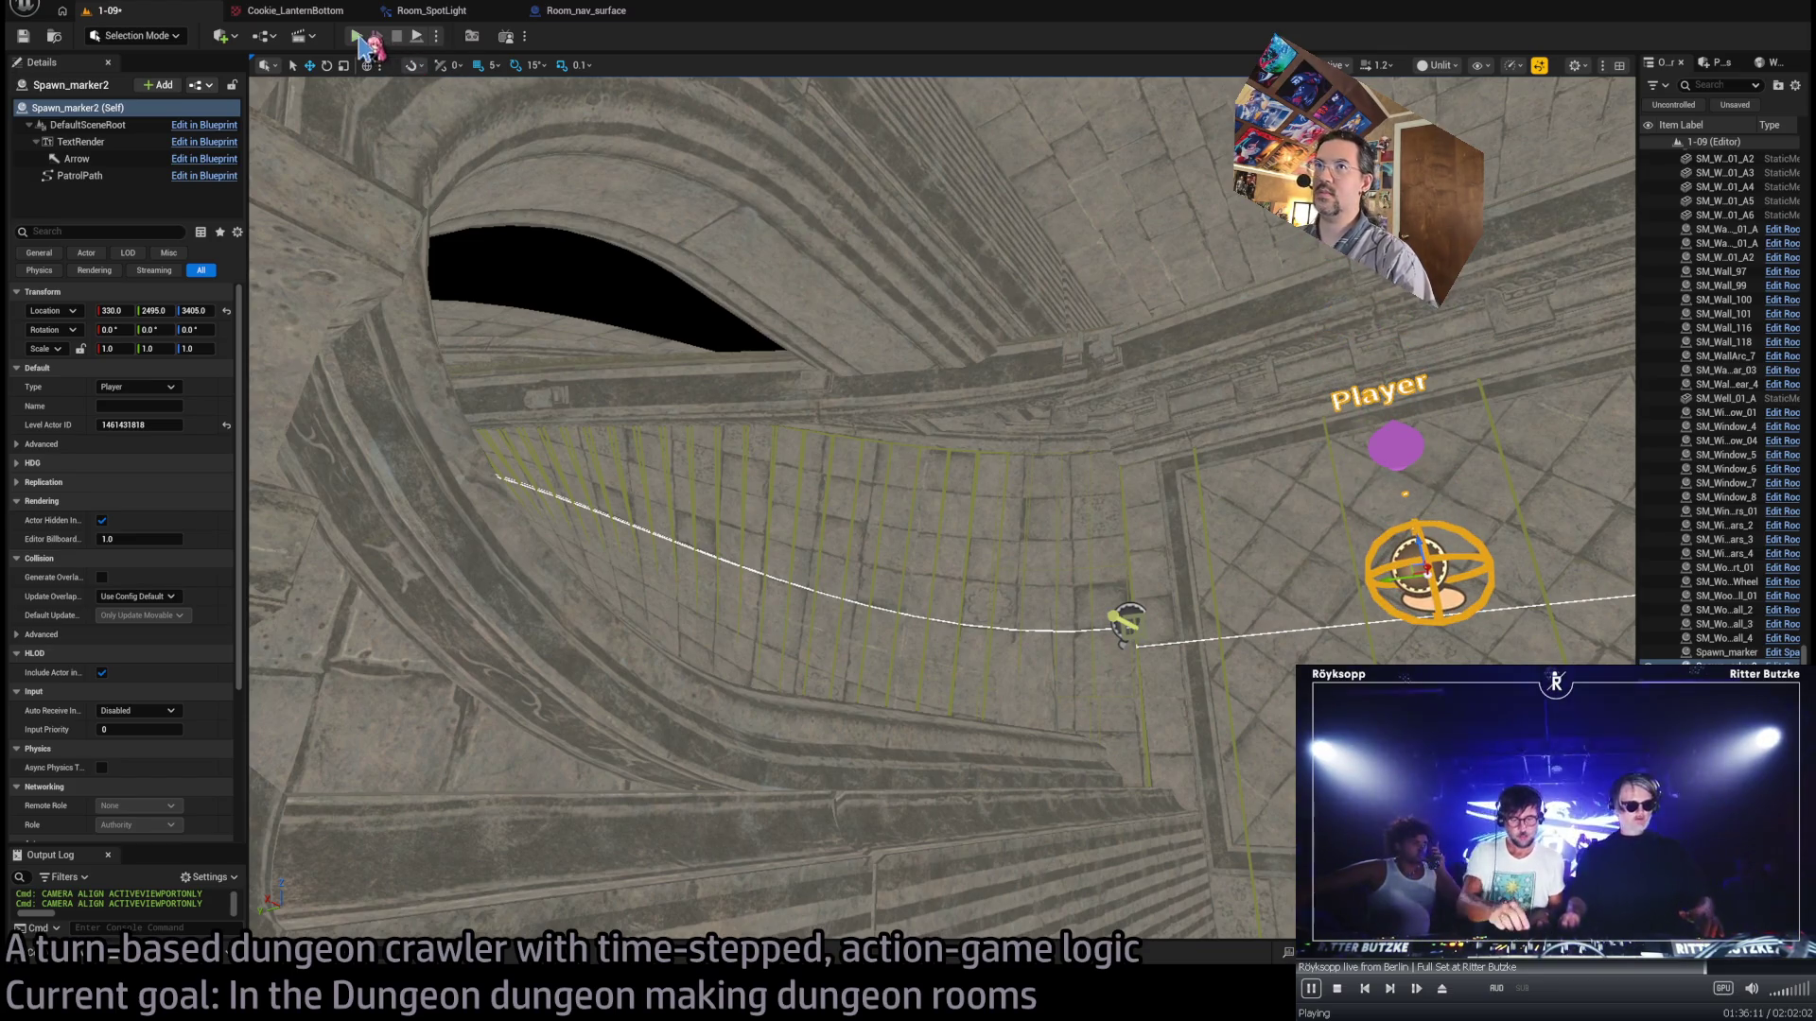
# - Play-test from the new spawn point, sending the character down the corridor, then stop
pyautogui.hotkey('alt', 'p')
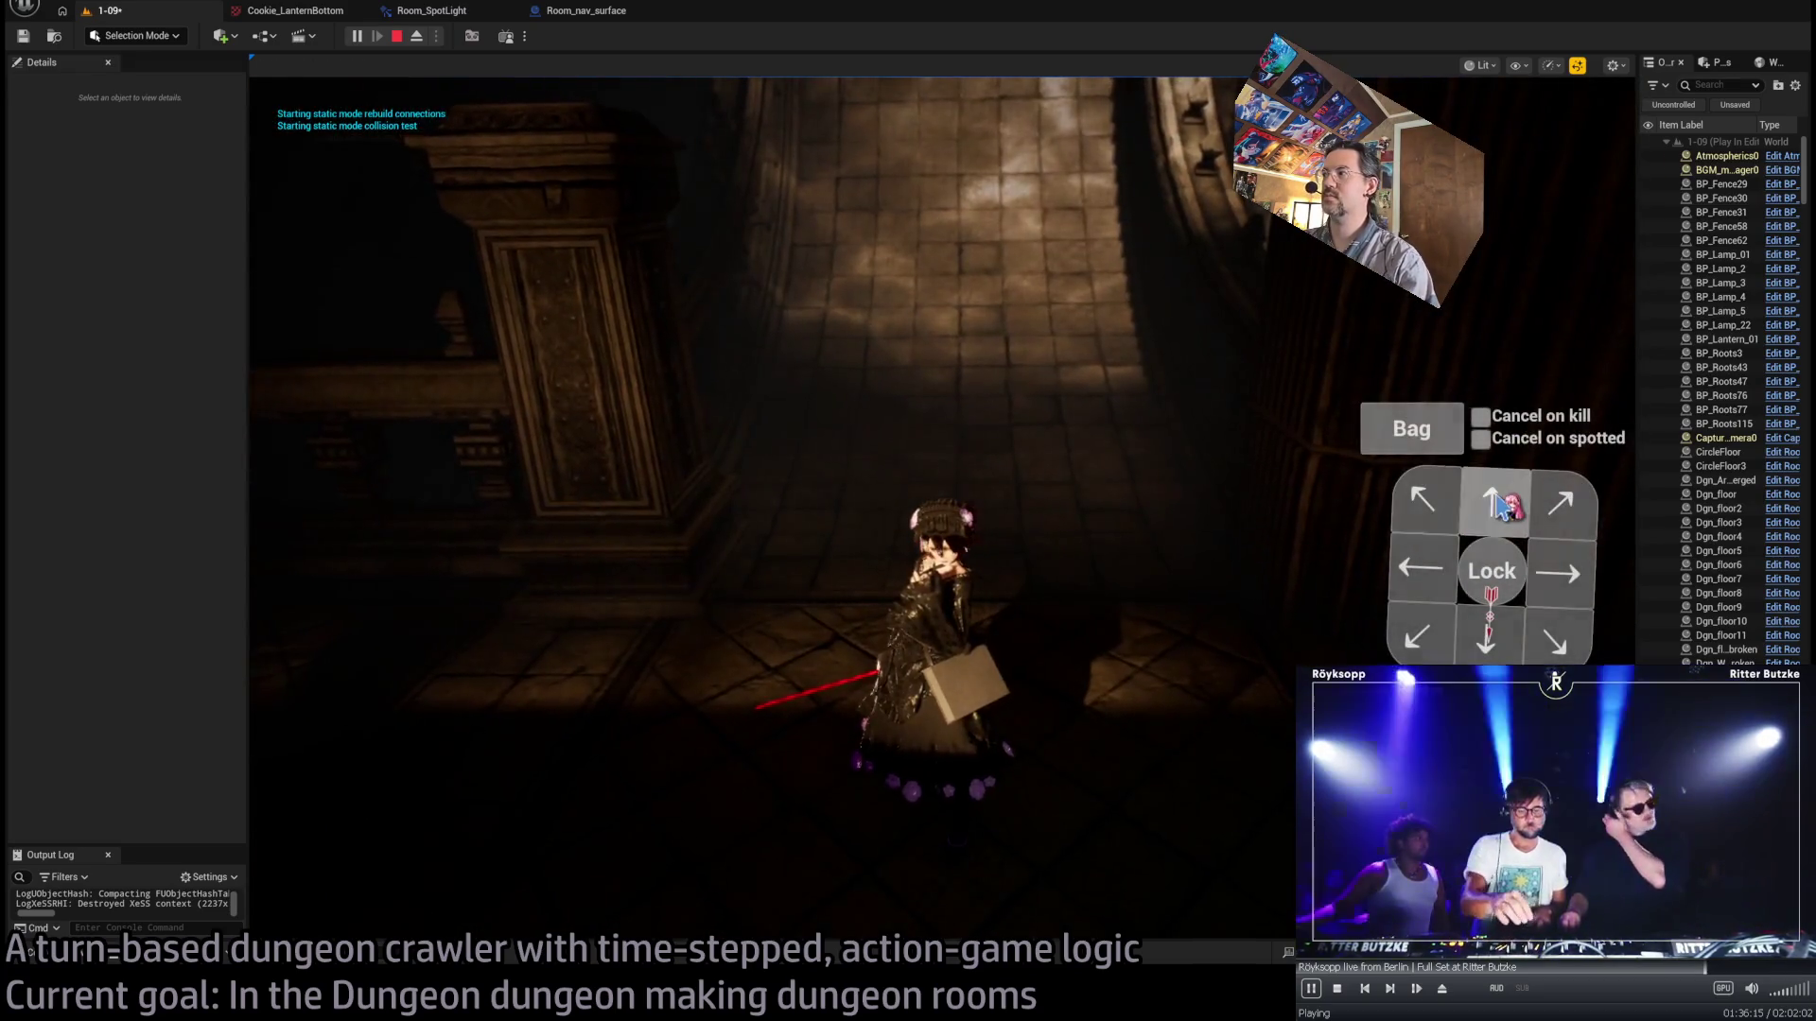
pyautogui.click(1504, 506)
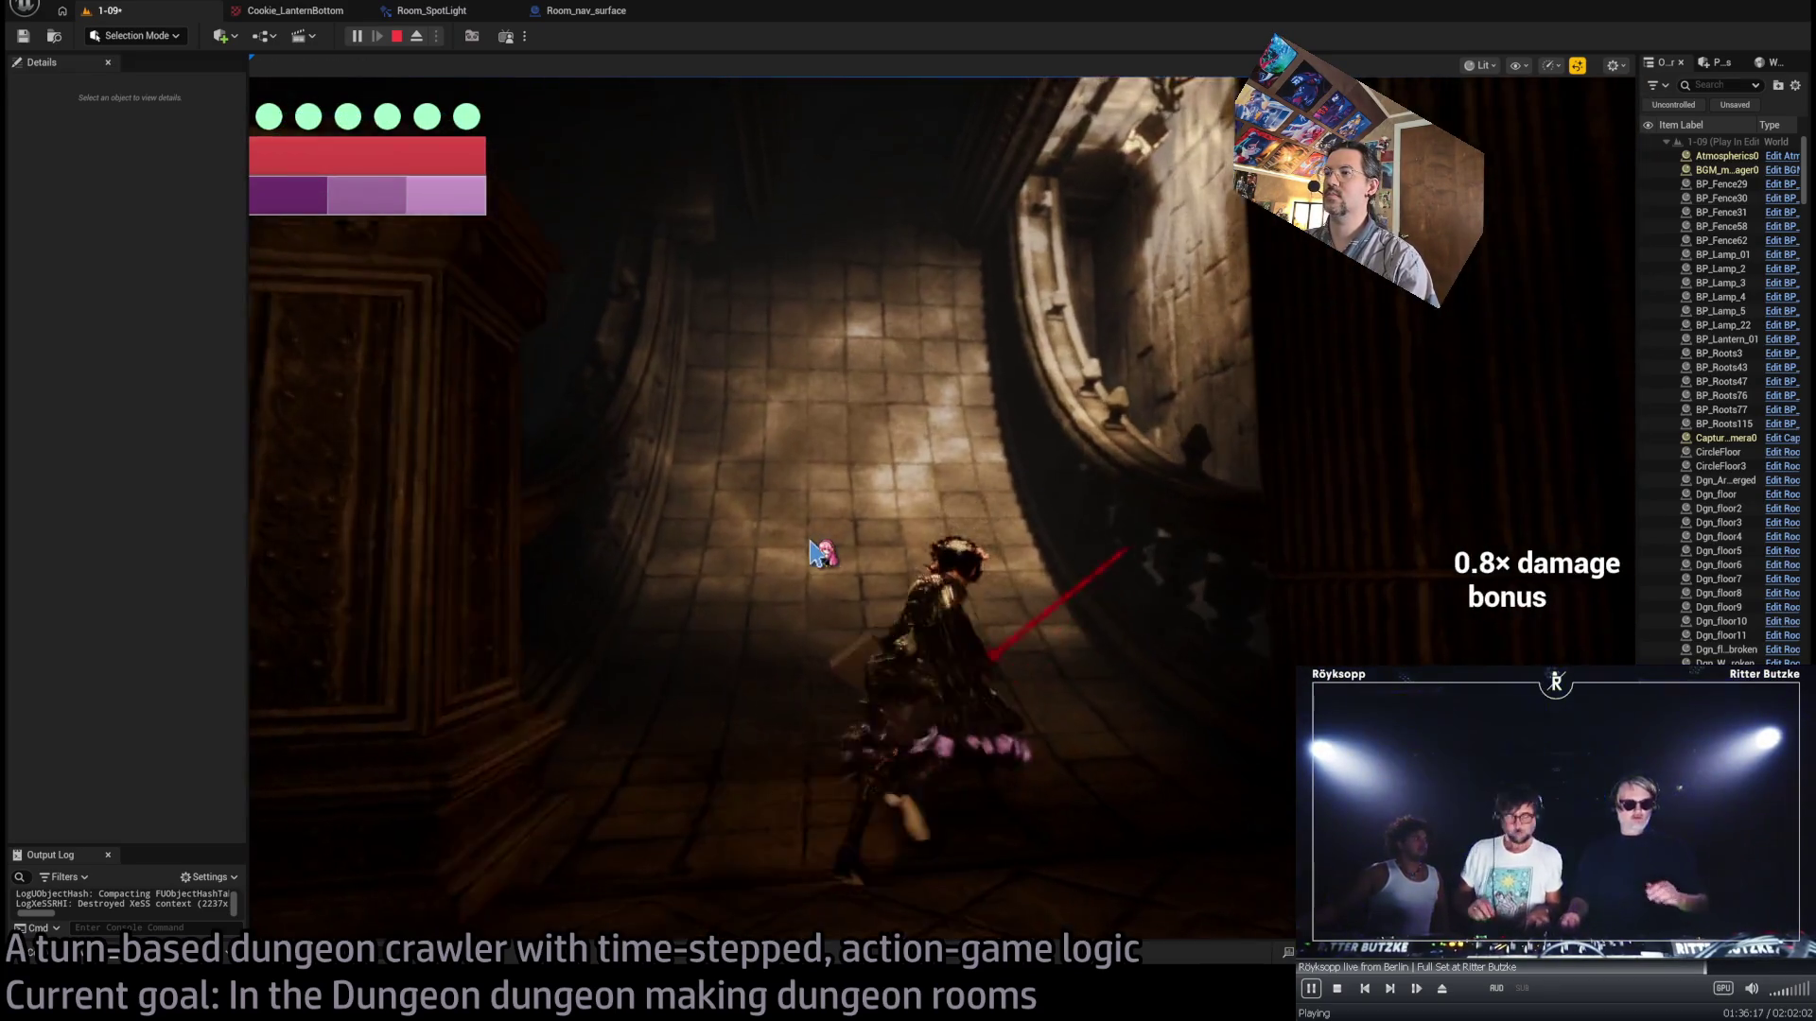
pyautogui.press('Escape')
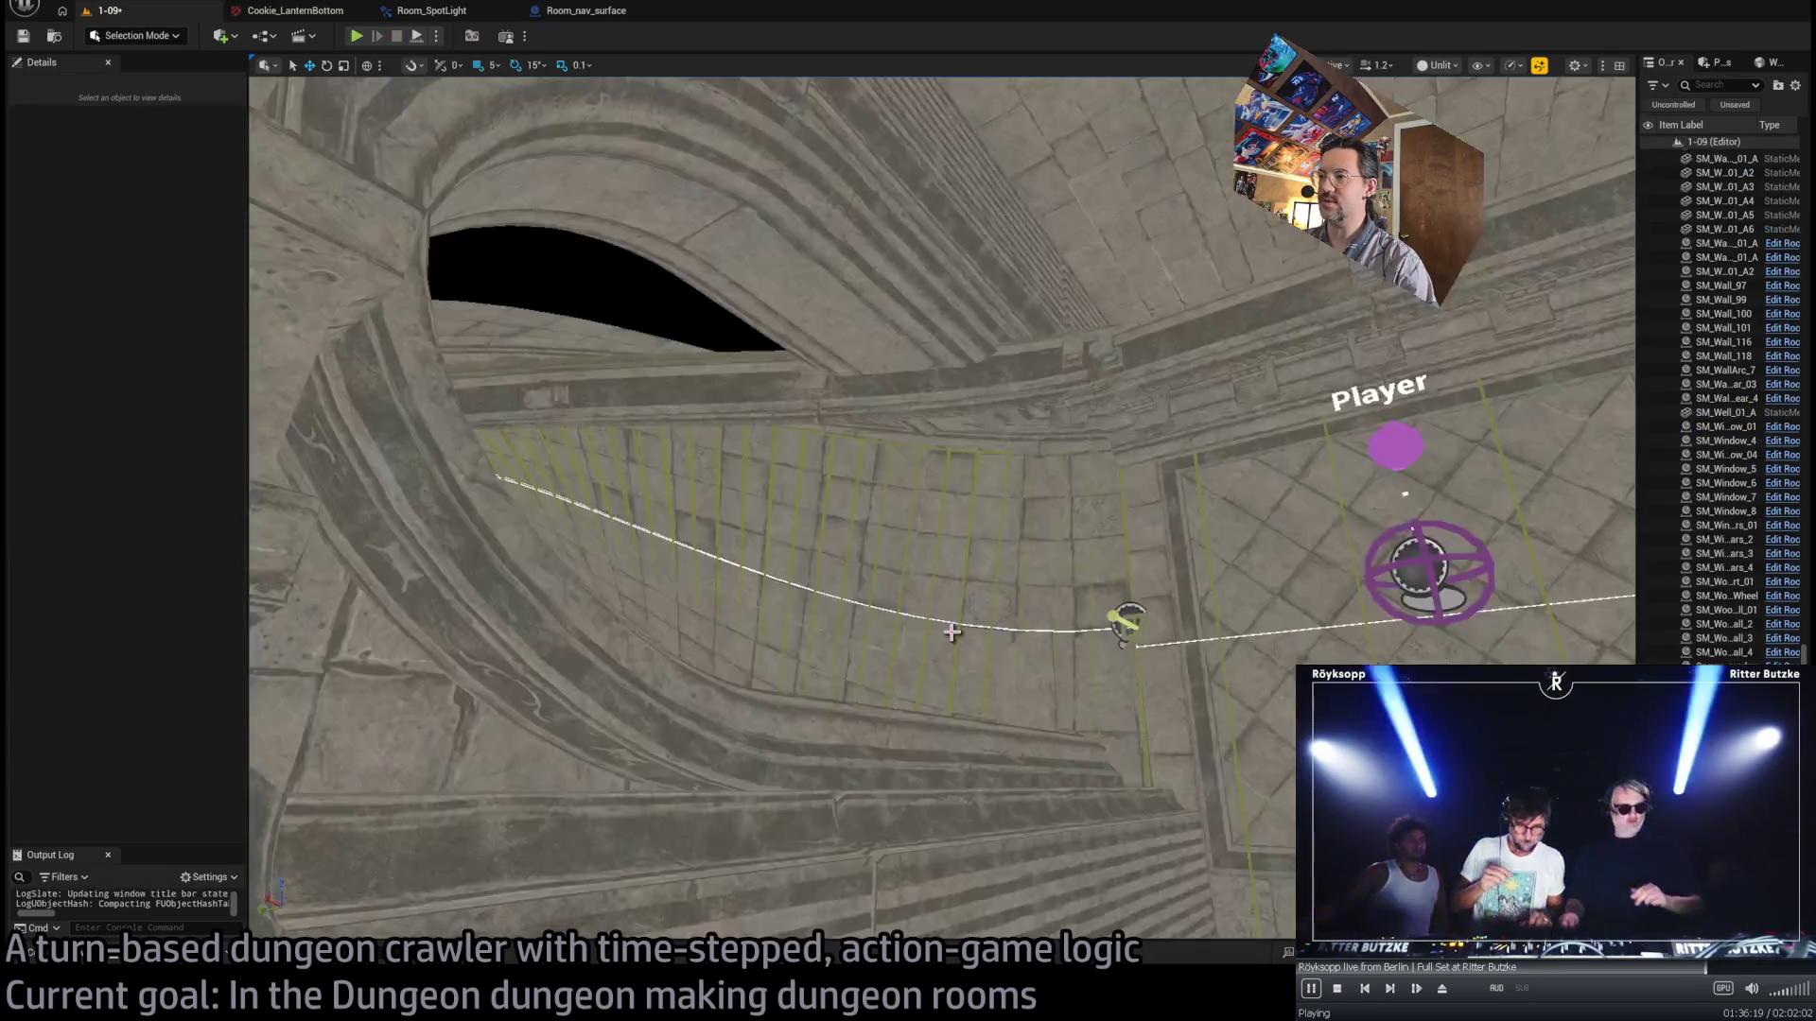
# - Add a single Twists entry of 180 to Room_nav_surface4 and play-test again
pyautogui.click(1126, 622)
pyautogui.press('f')
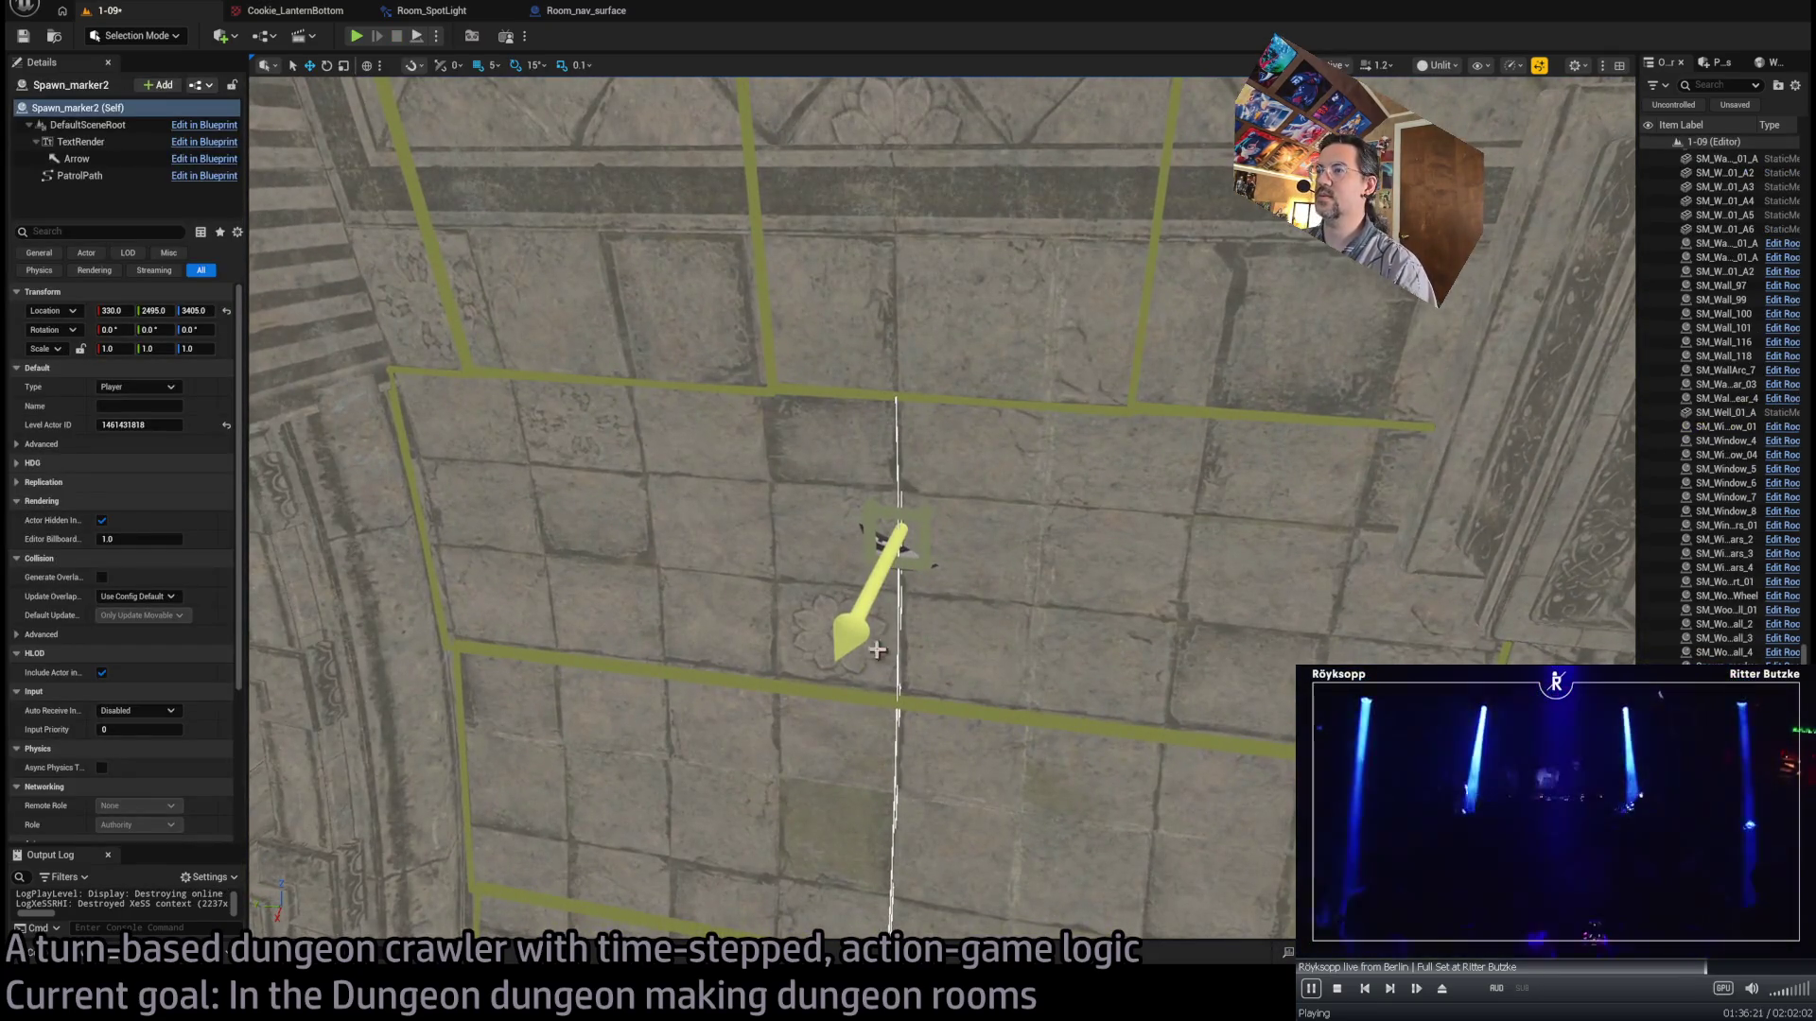
pyautogui.click(543, 566)
pyautogui.press('f')
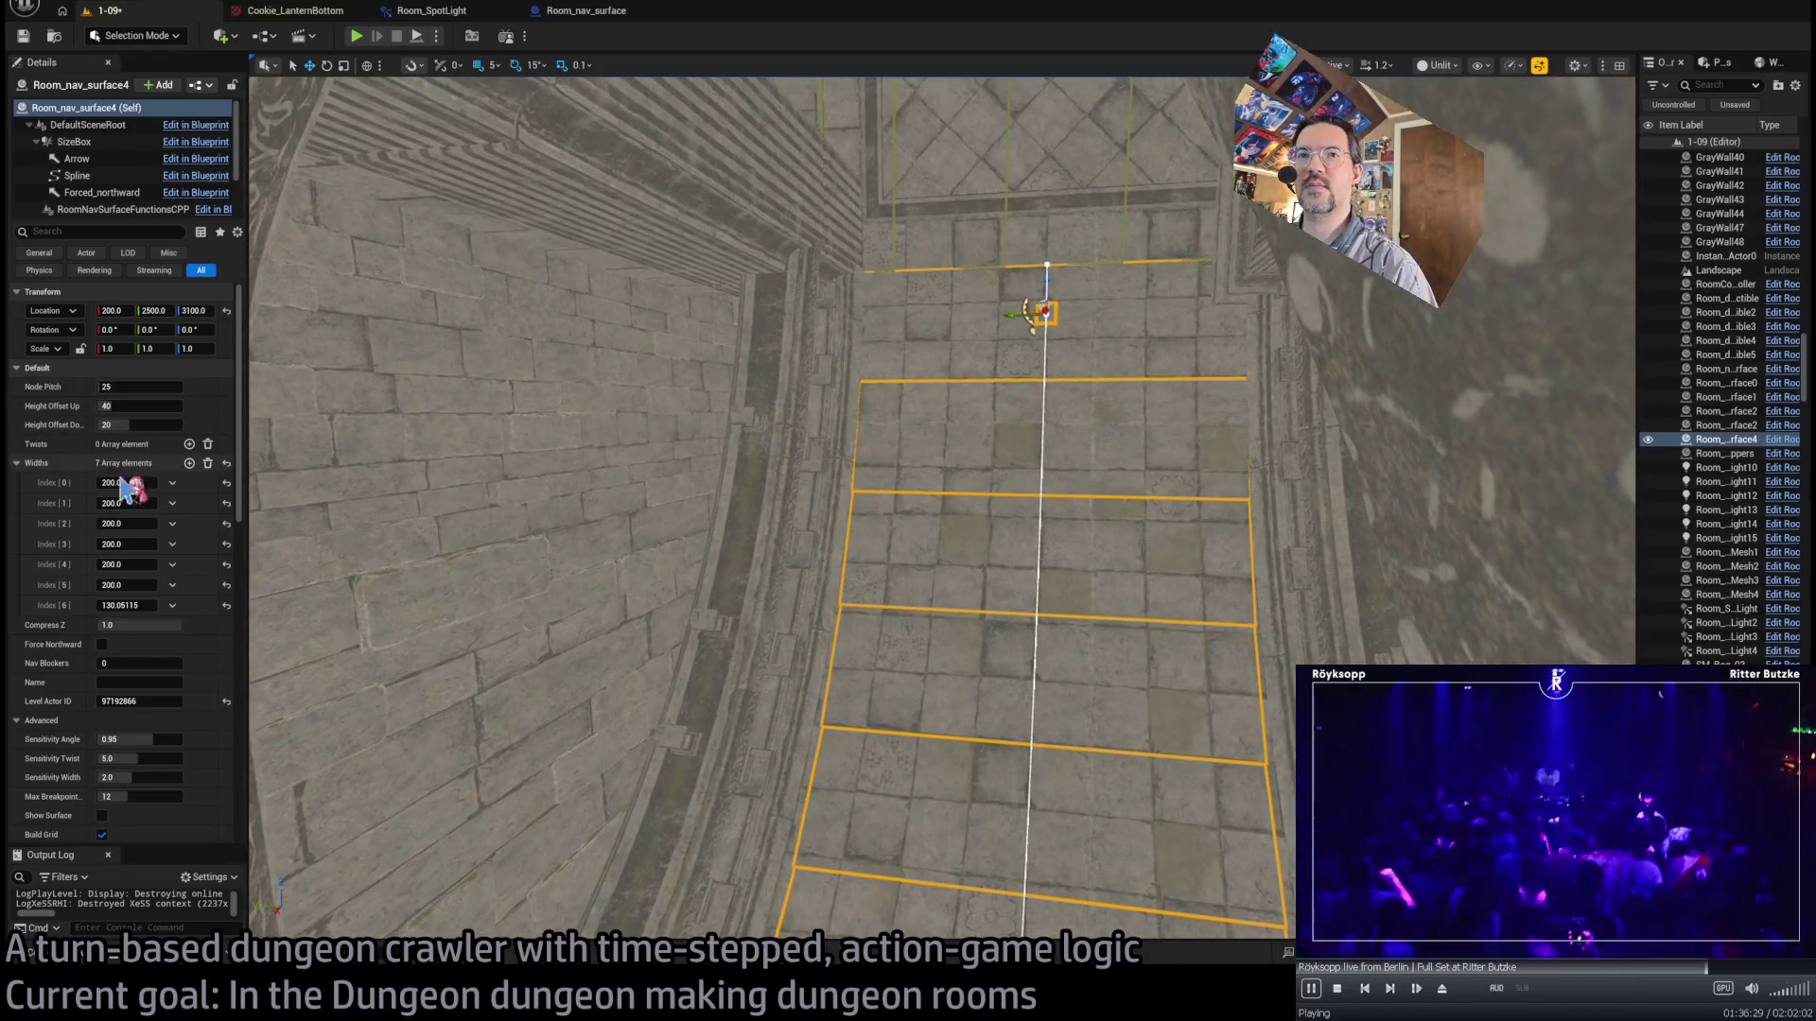
pyautogui.click(189, 445)
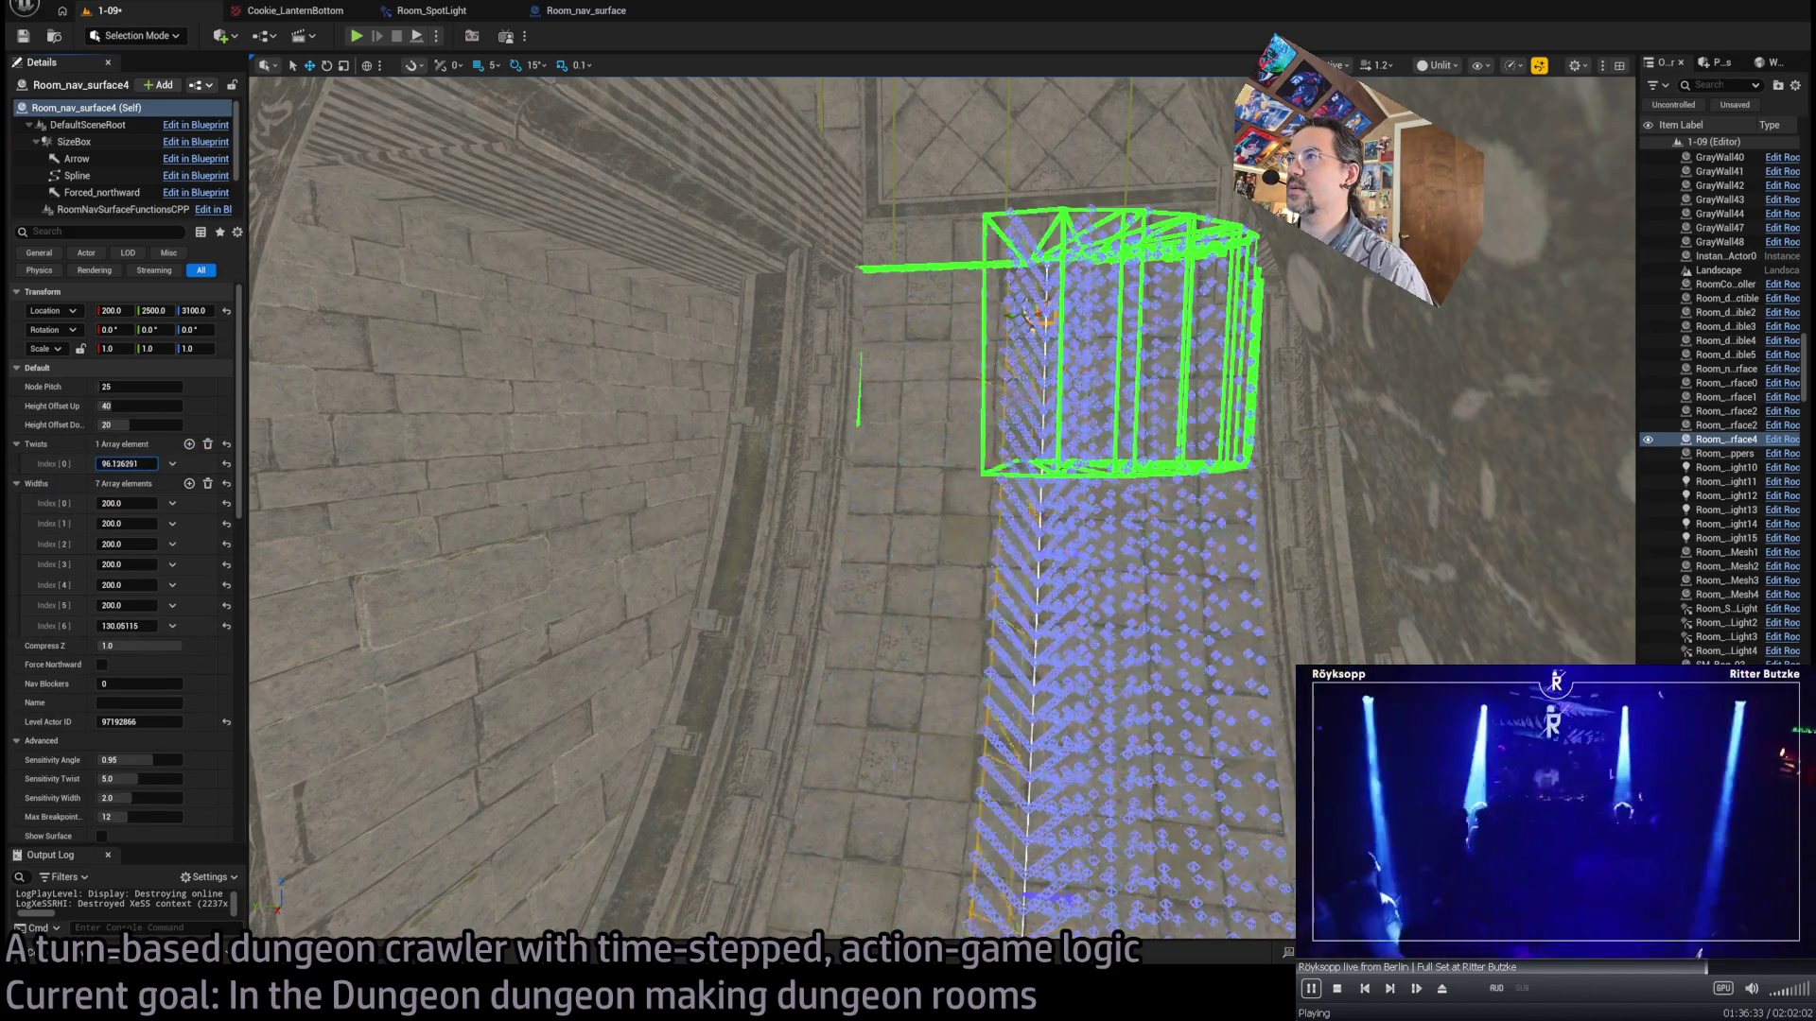
pyautogui.write('167.24983')
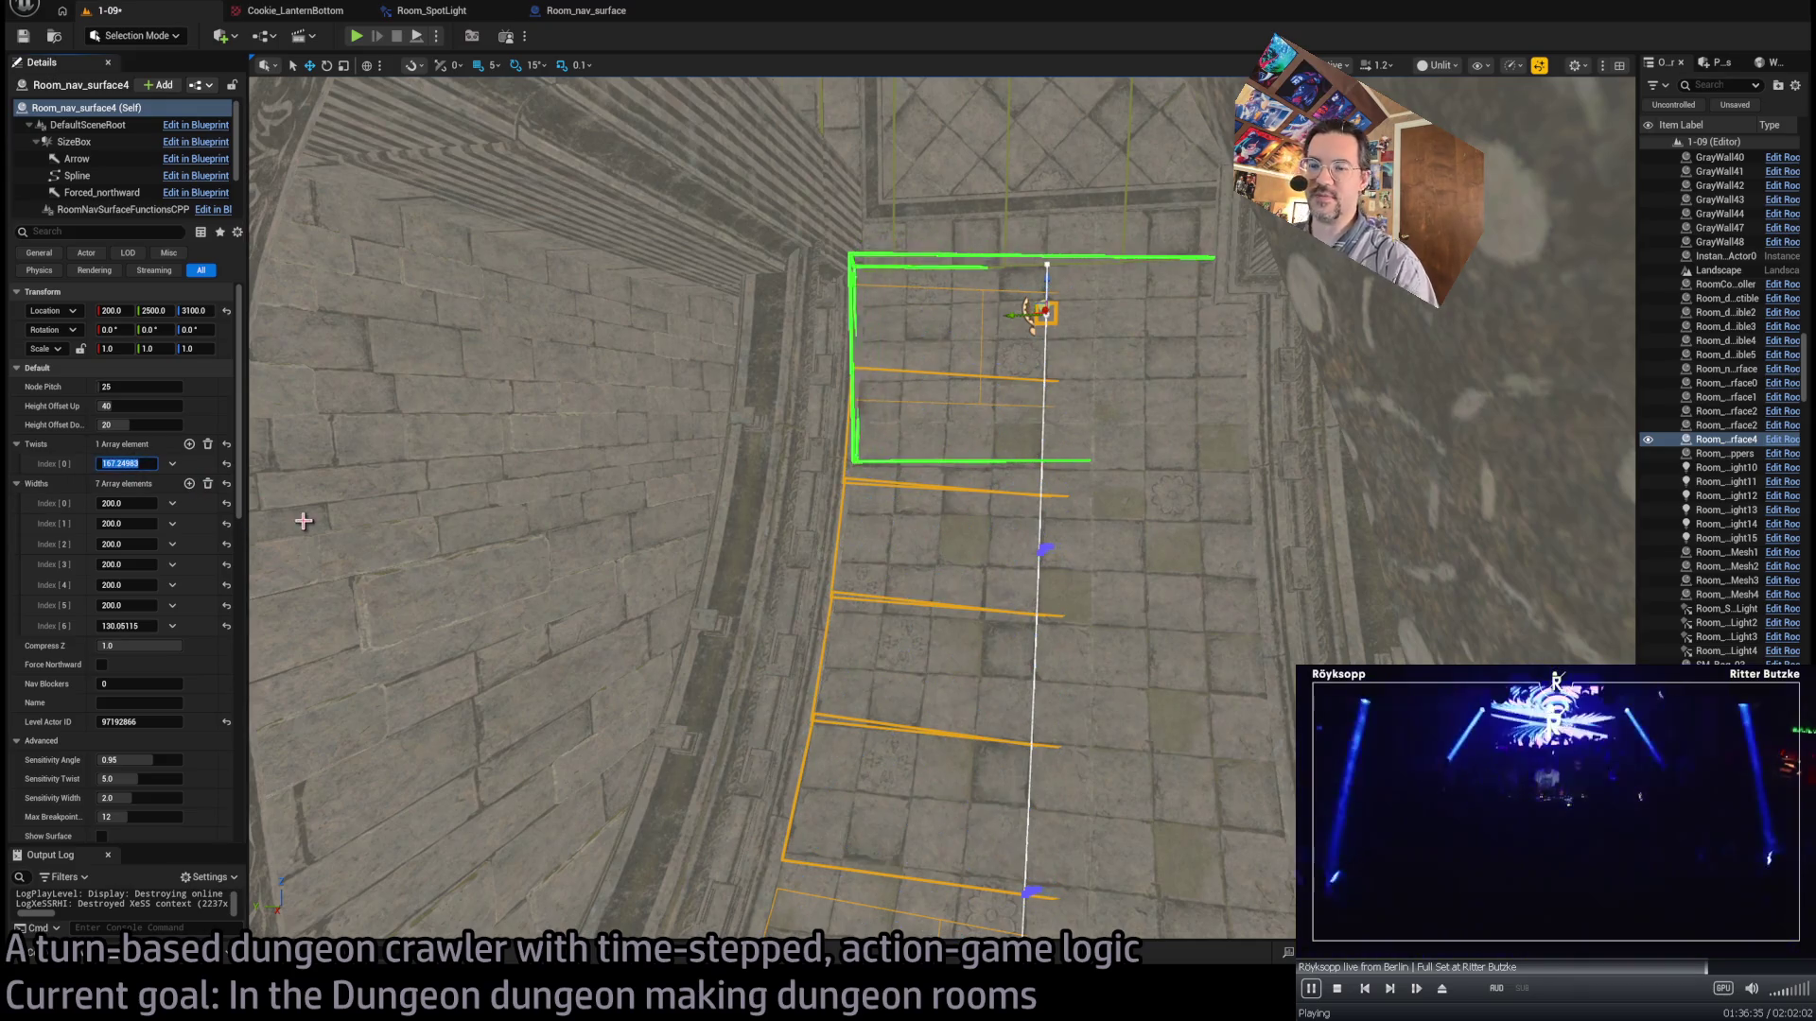
pyautogui.write('80')
pyautogui.press('Return')
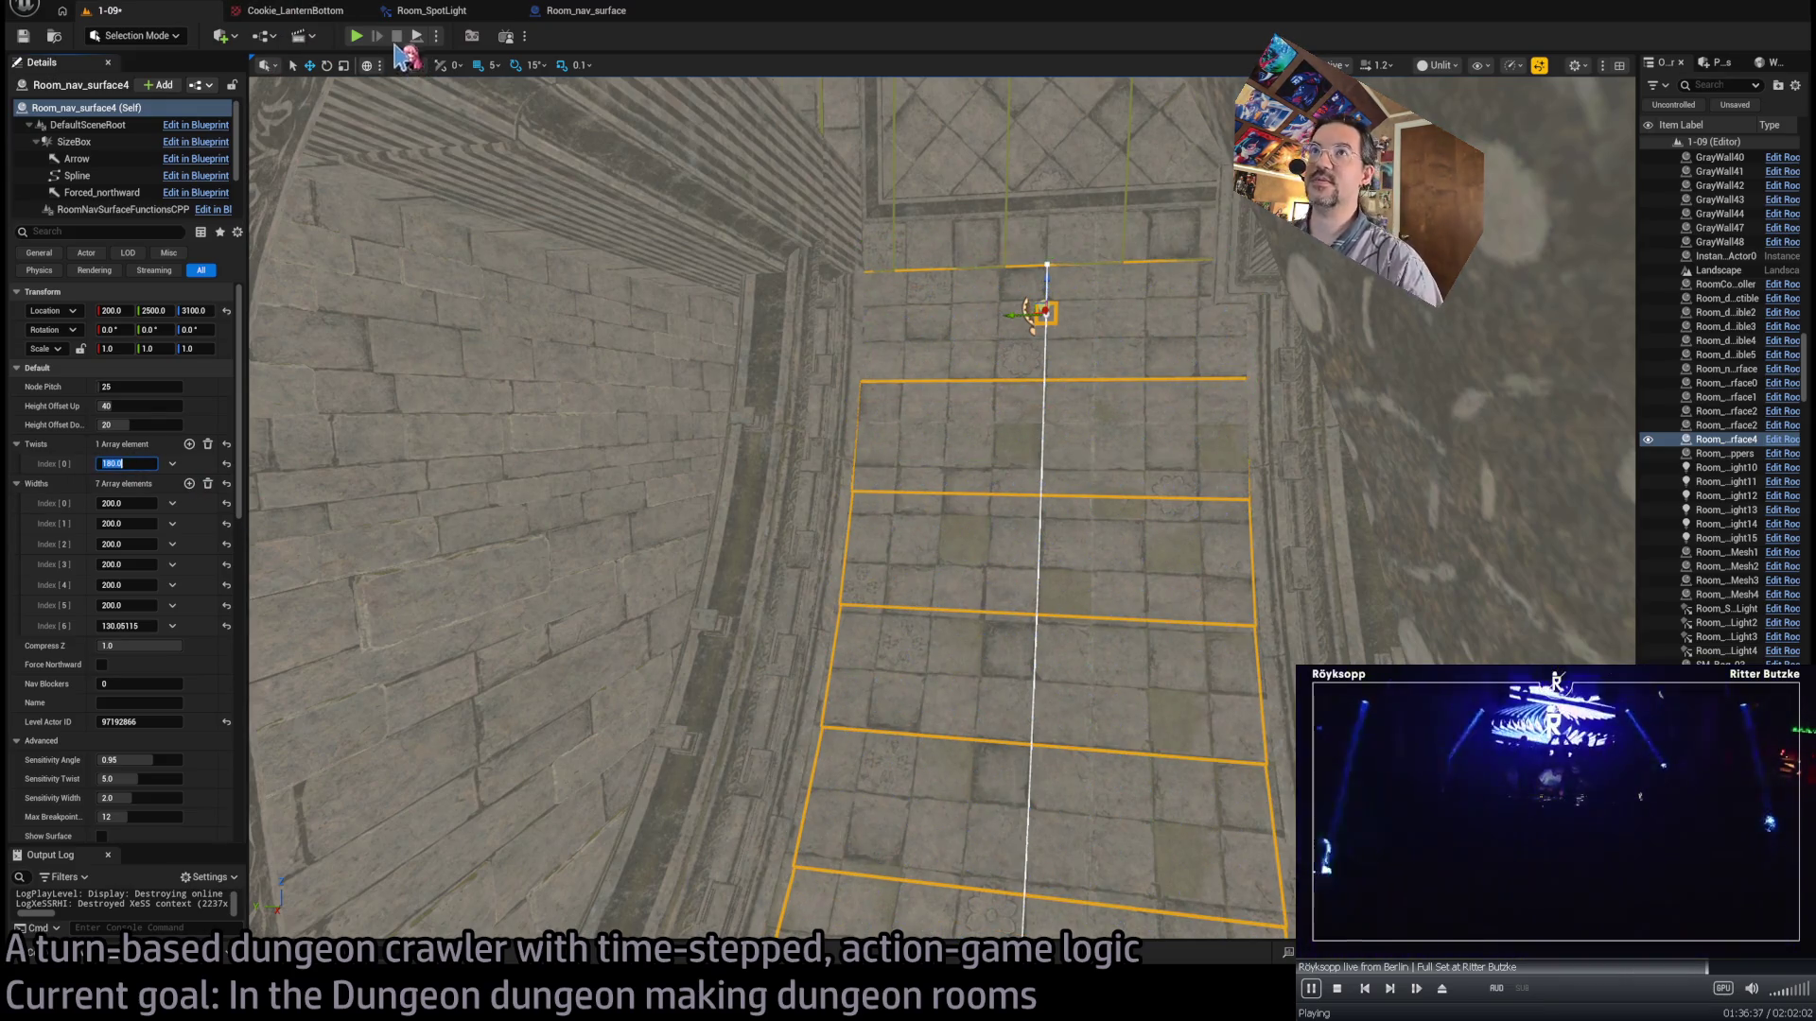
pyautogui.click(357, 38)
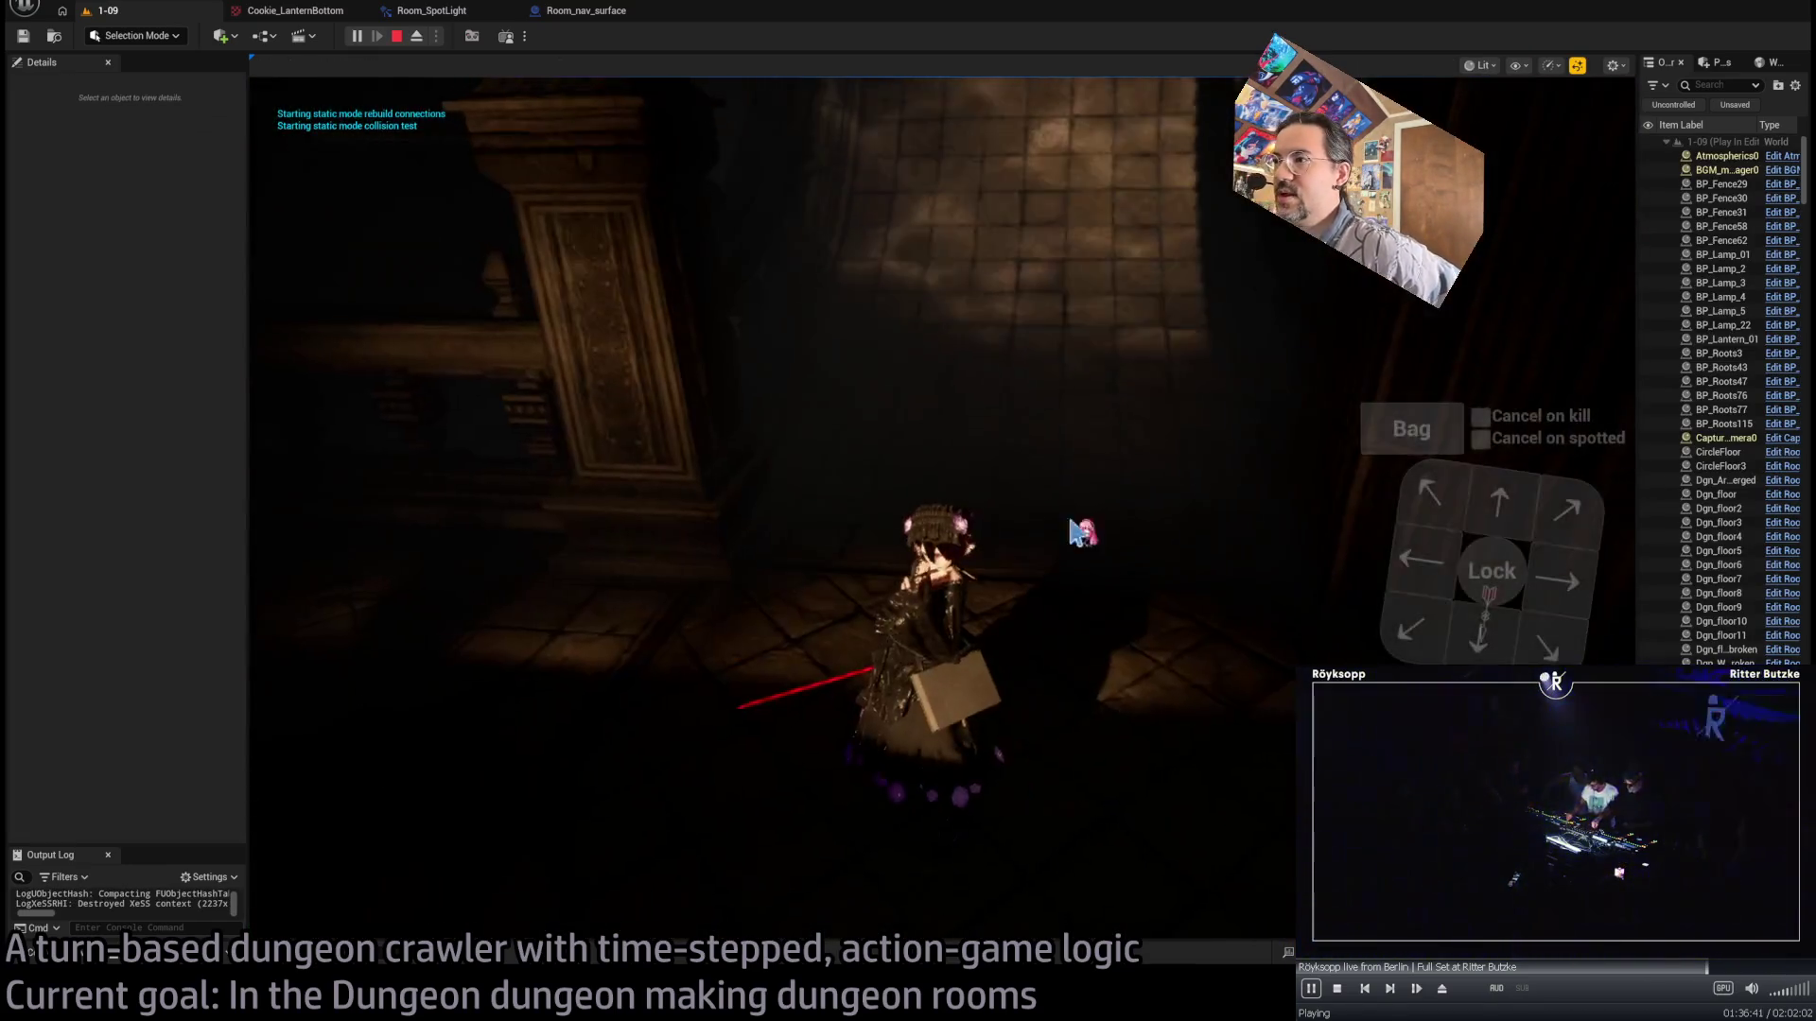
# - Run the character down the corridor, eject to look around in Lit view, then stop playing
pyautogui.click(1503, 510)
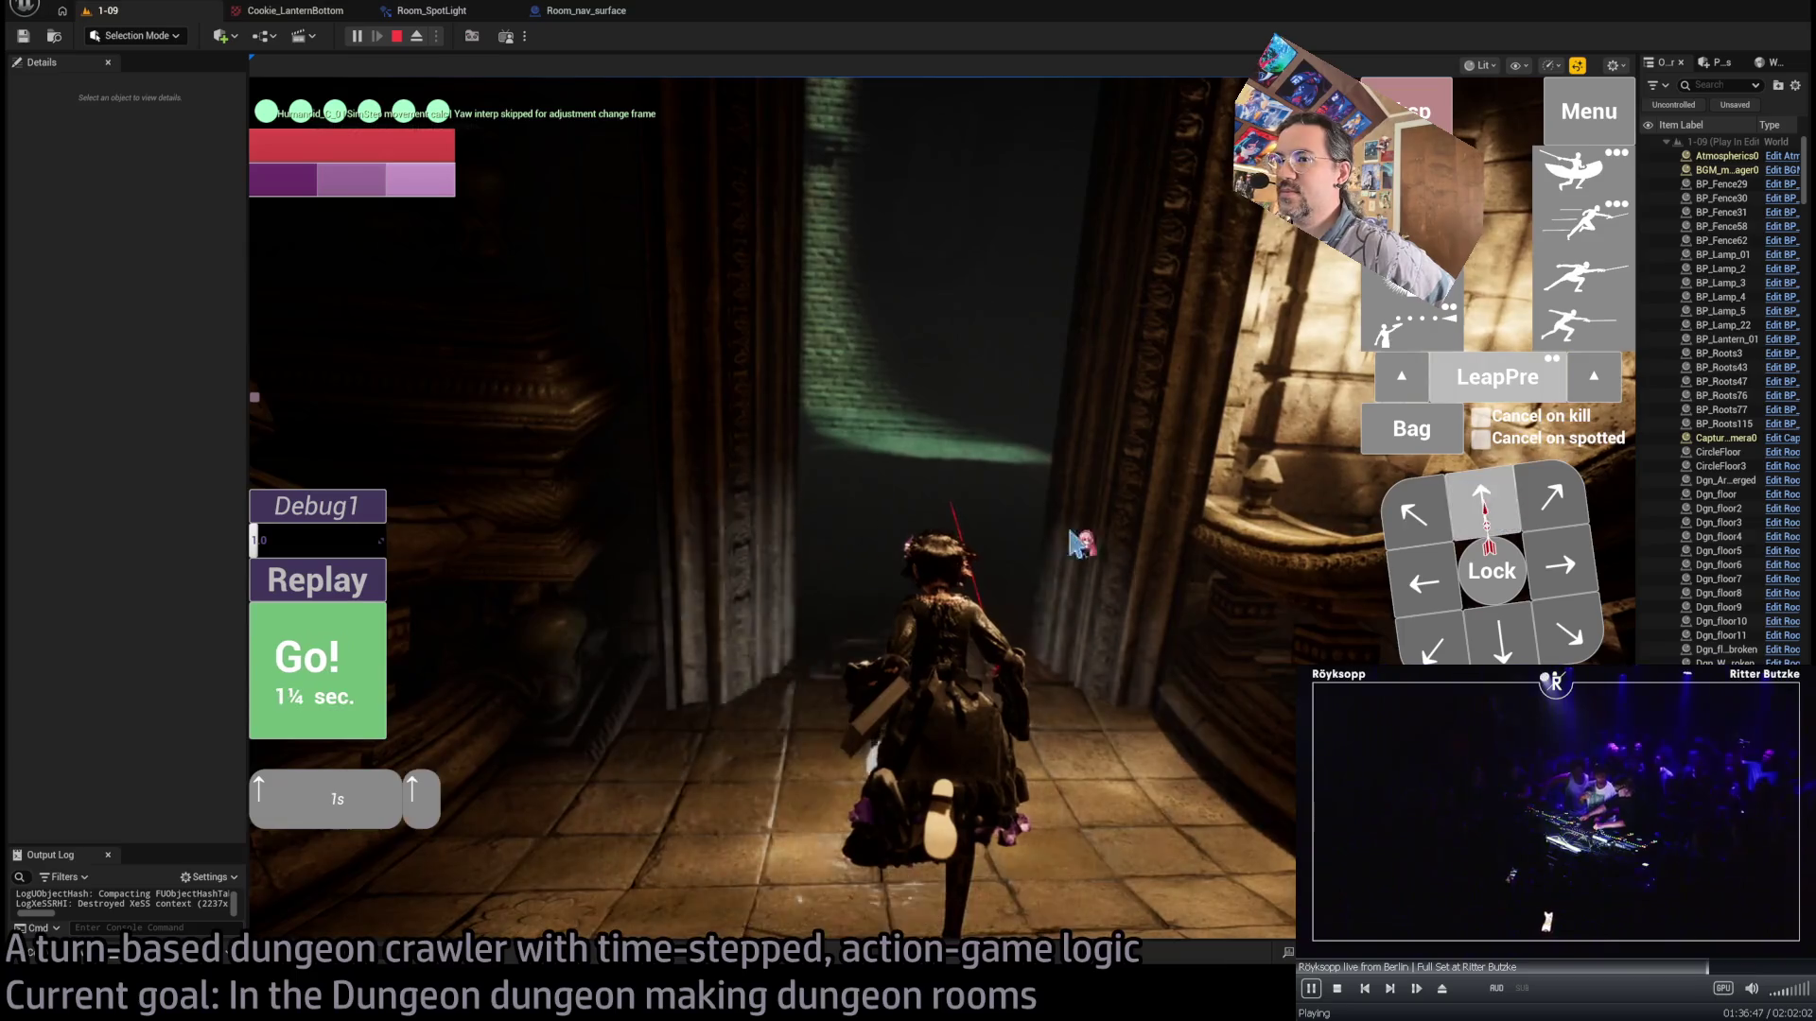
pyautogui.click(374, 669)
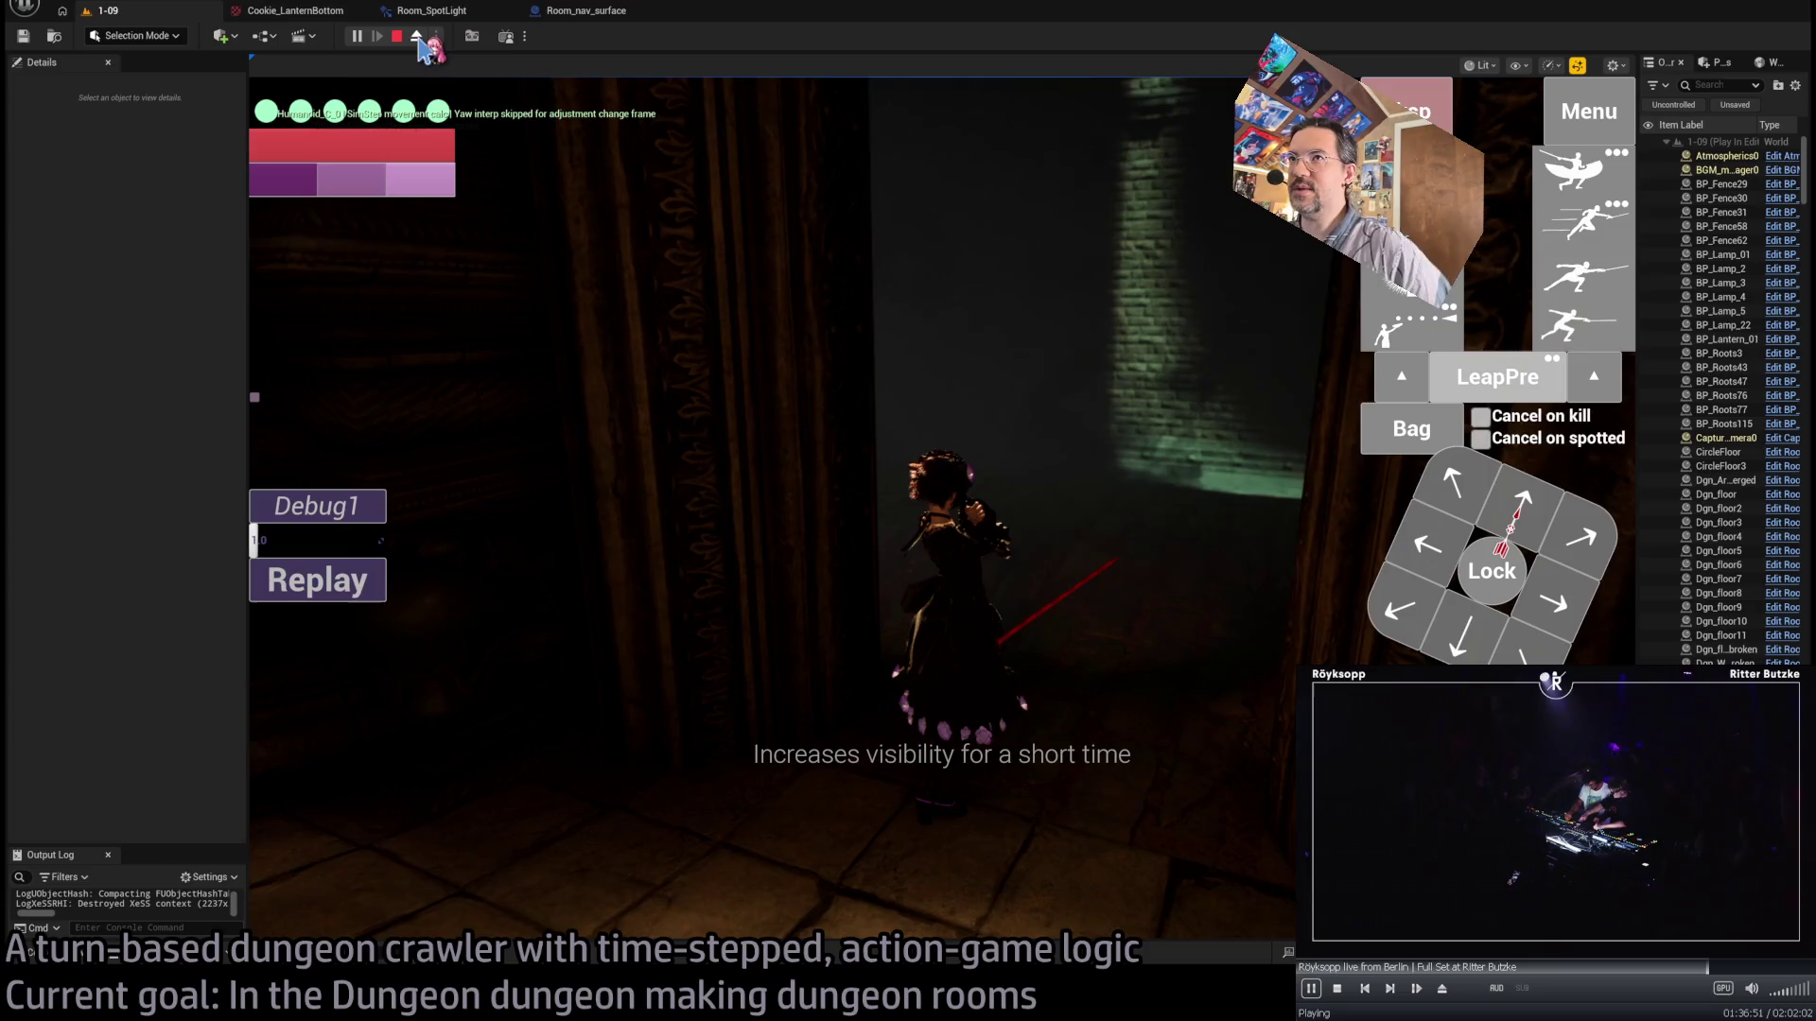
pyautogui.click(417, 37)
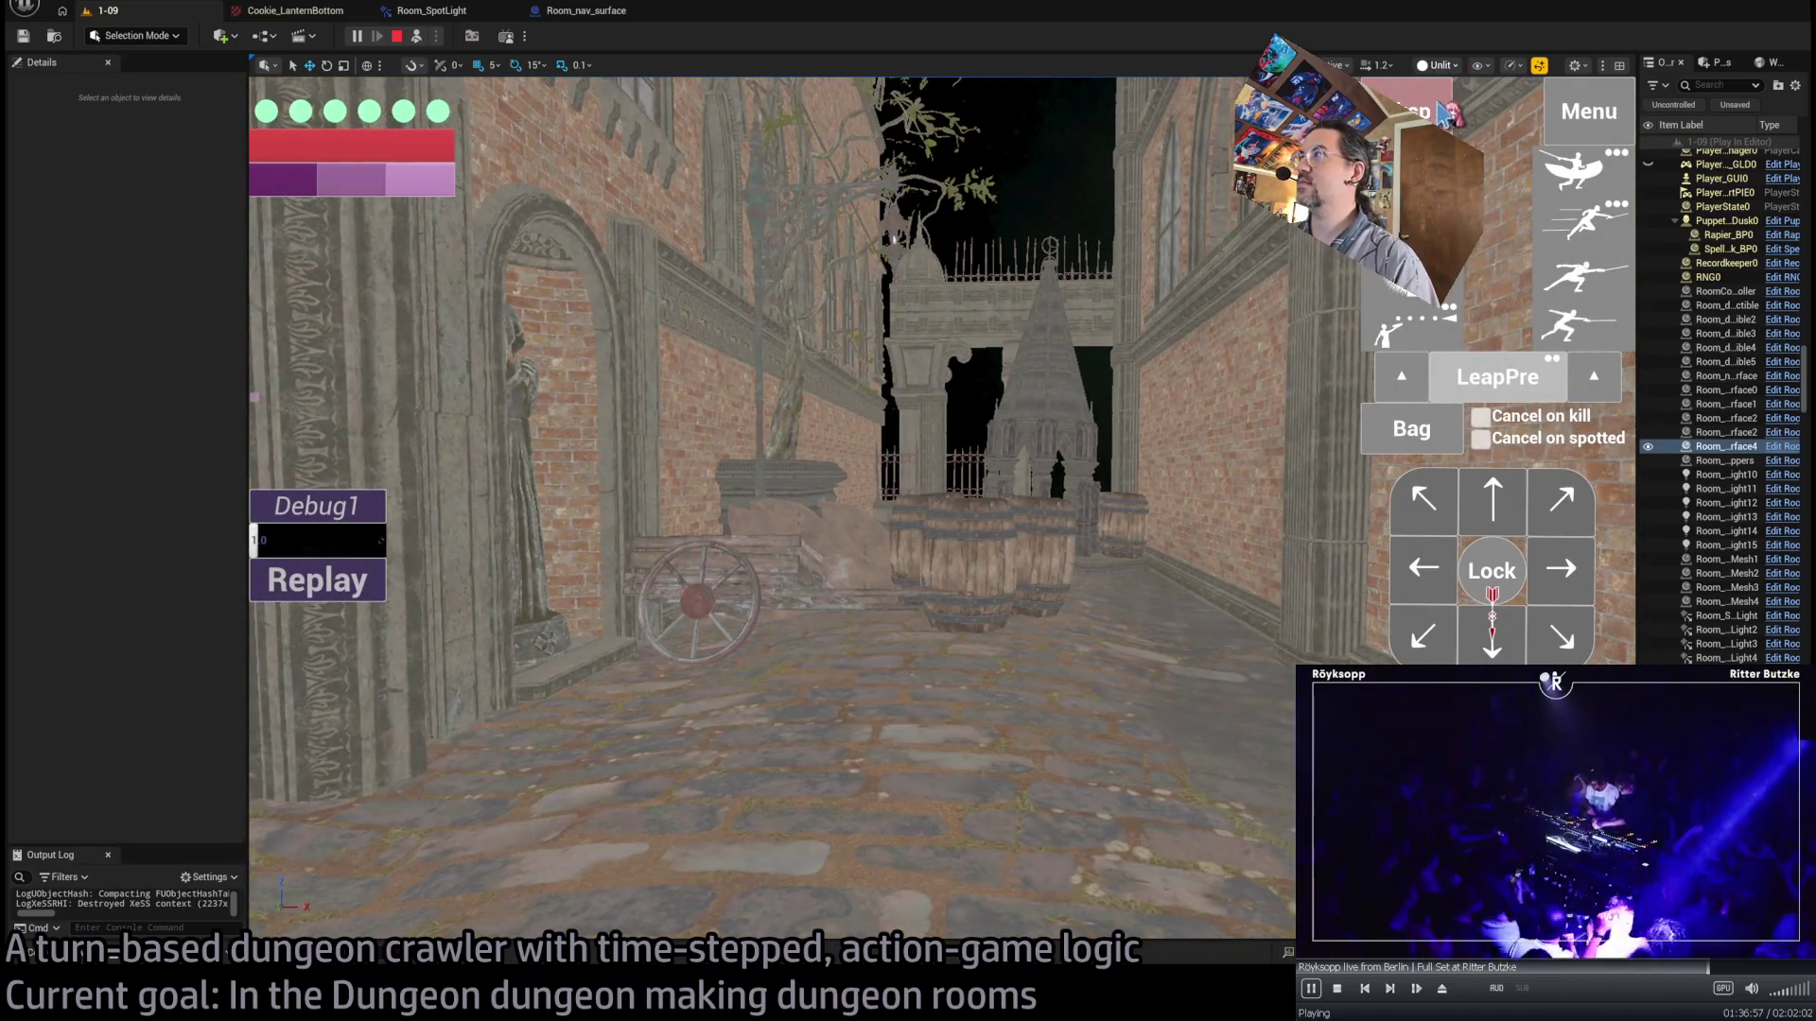
pyautogui.hotkey('alt', '4')
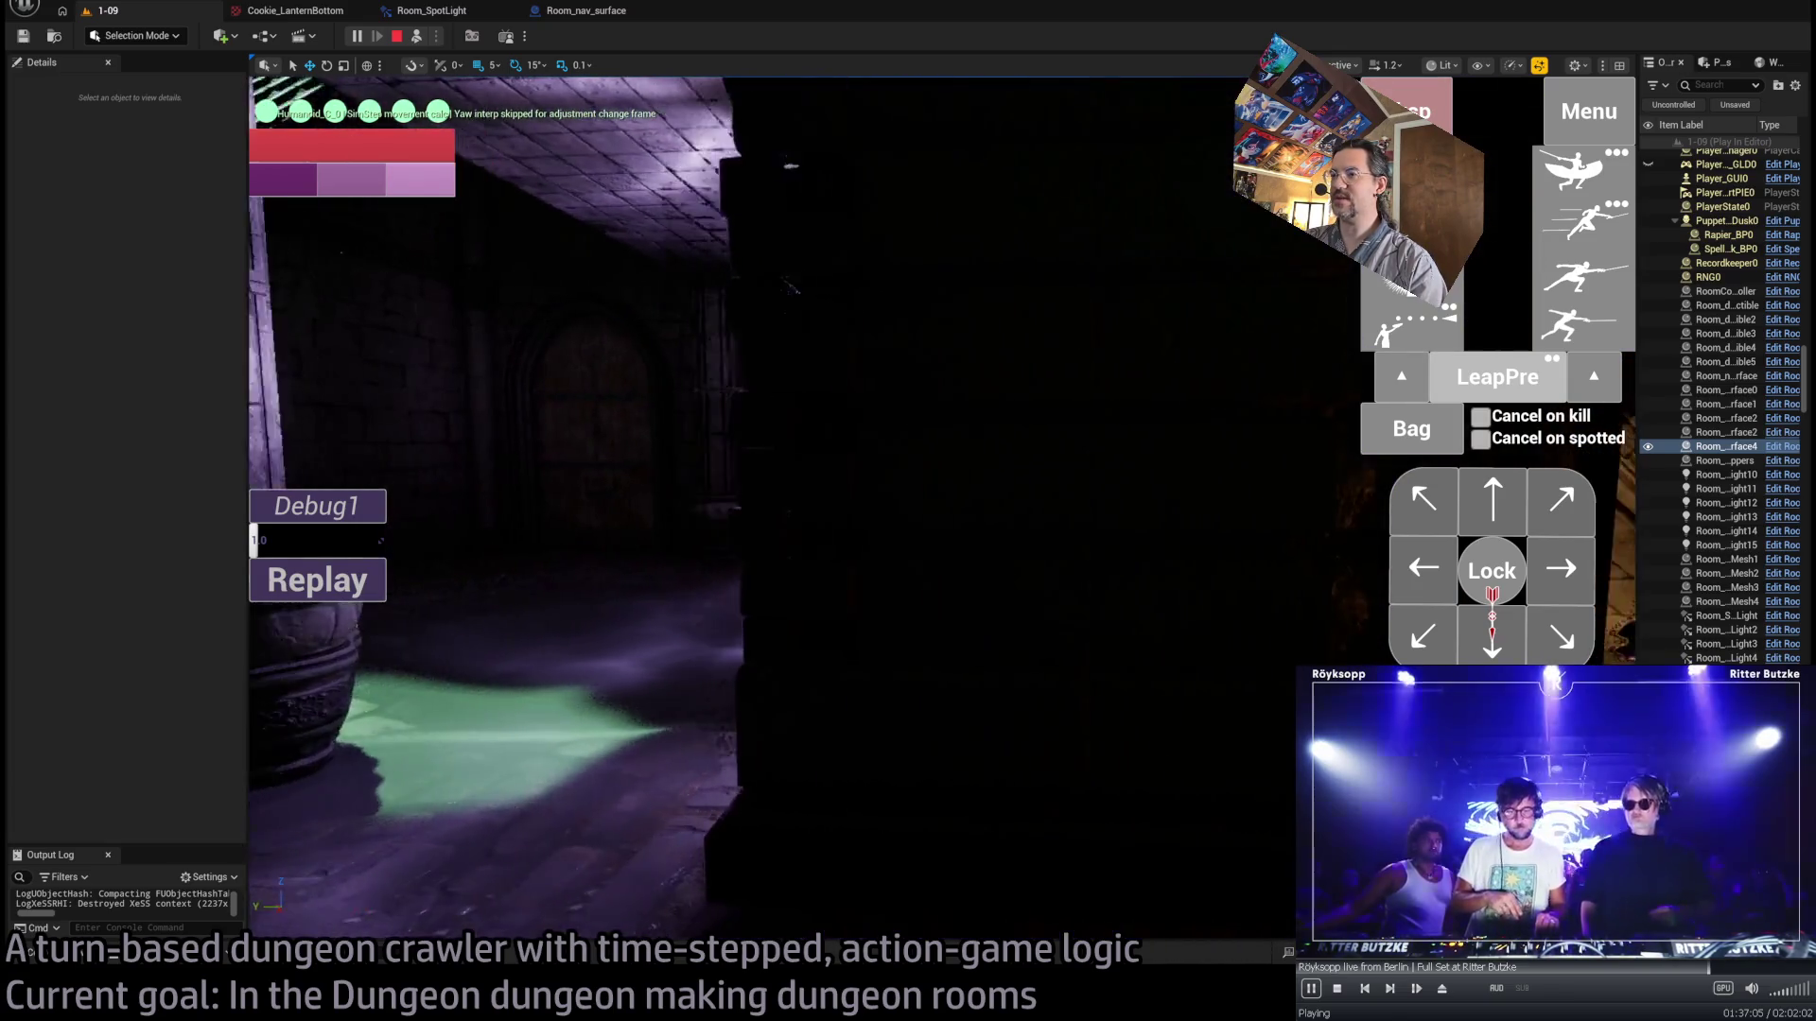
pyautogui.press('Escape')
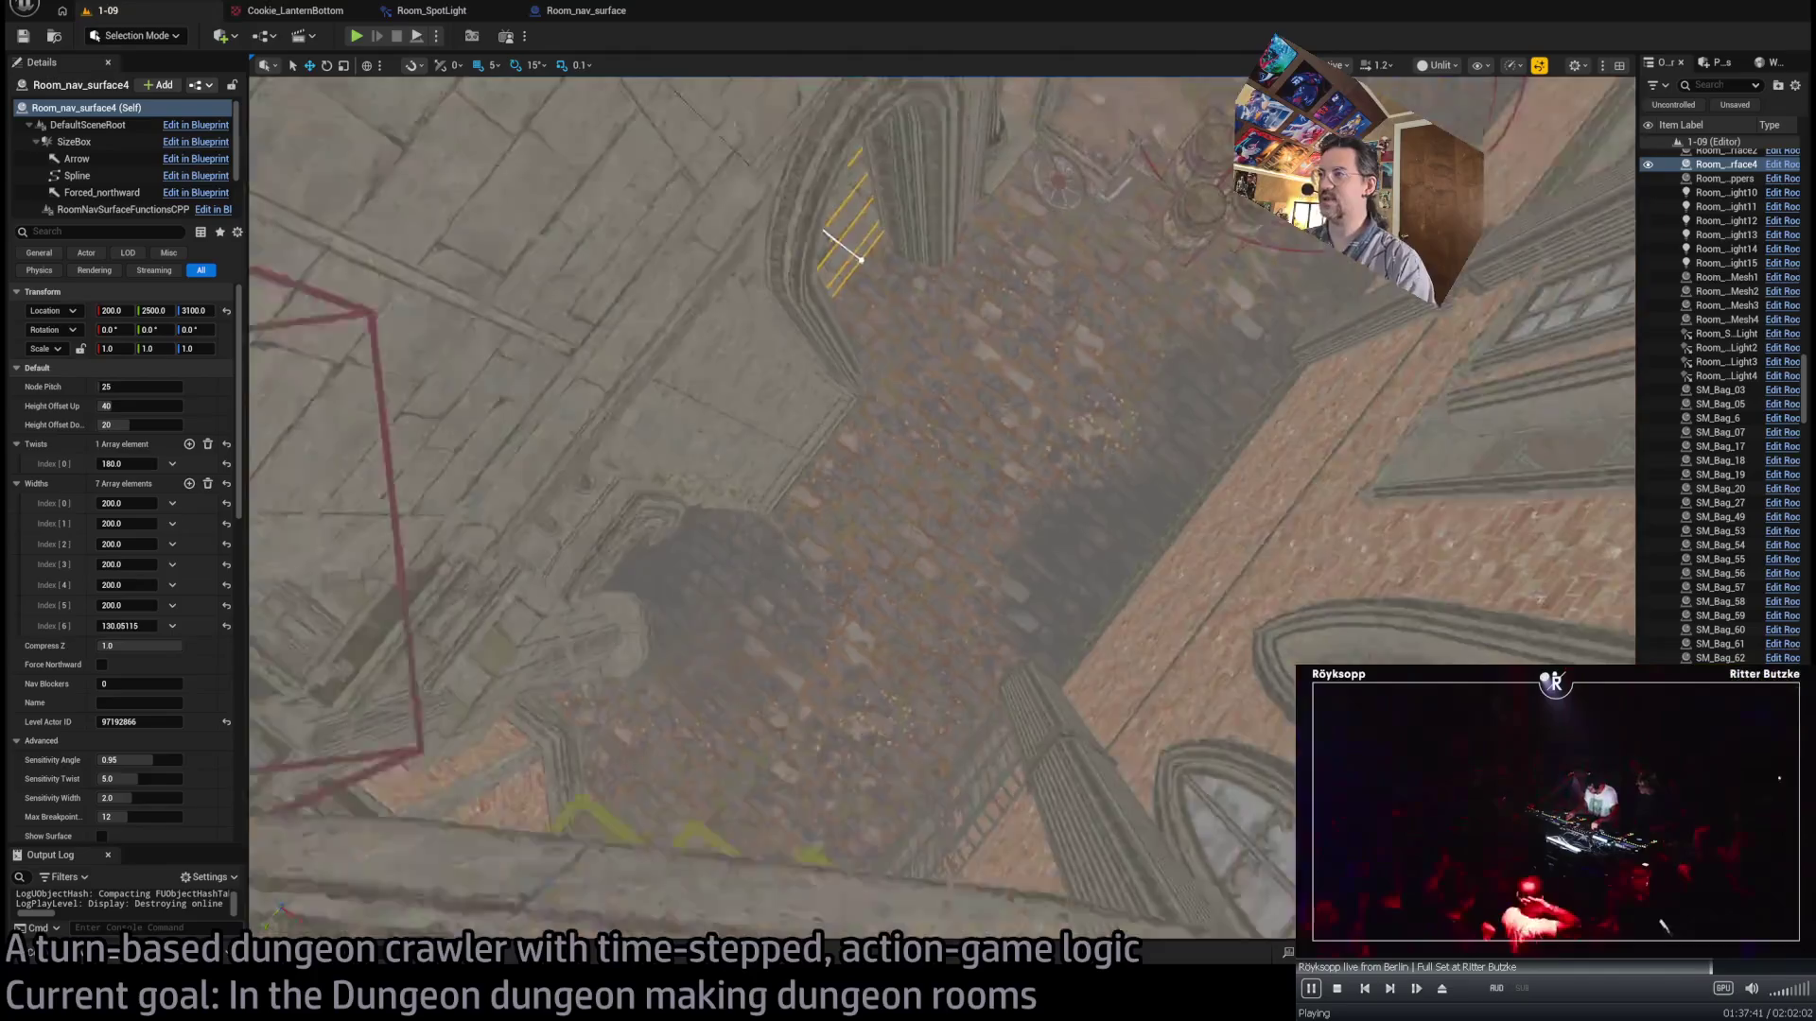
# - Orbit over the rooftops and courtyard, then switch to the browser's Twitch Following page
pyautogui.moveTo(942, 568); pyautogui.dragTo(942, 417)
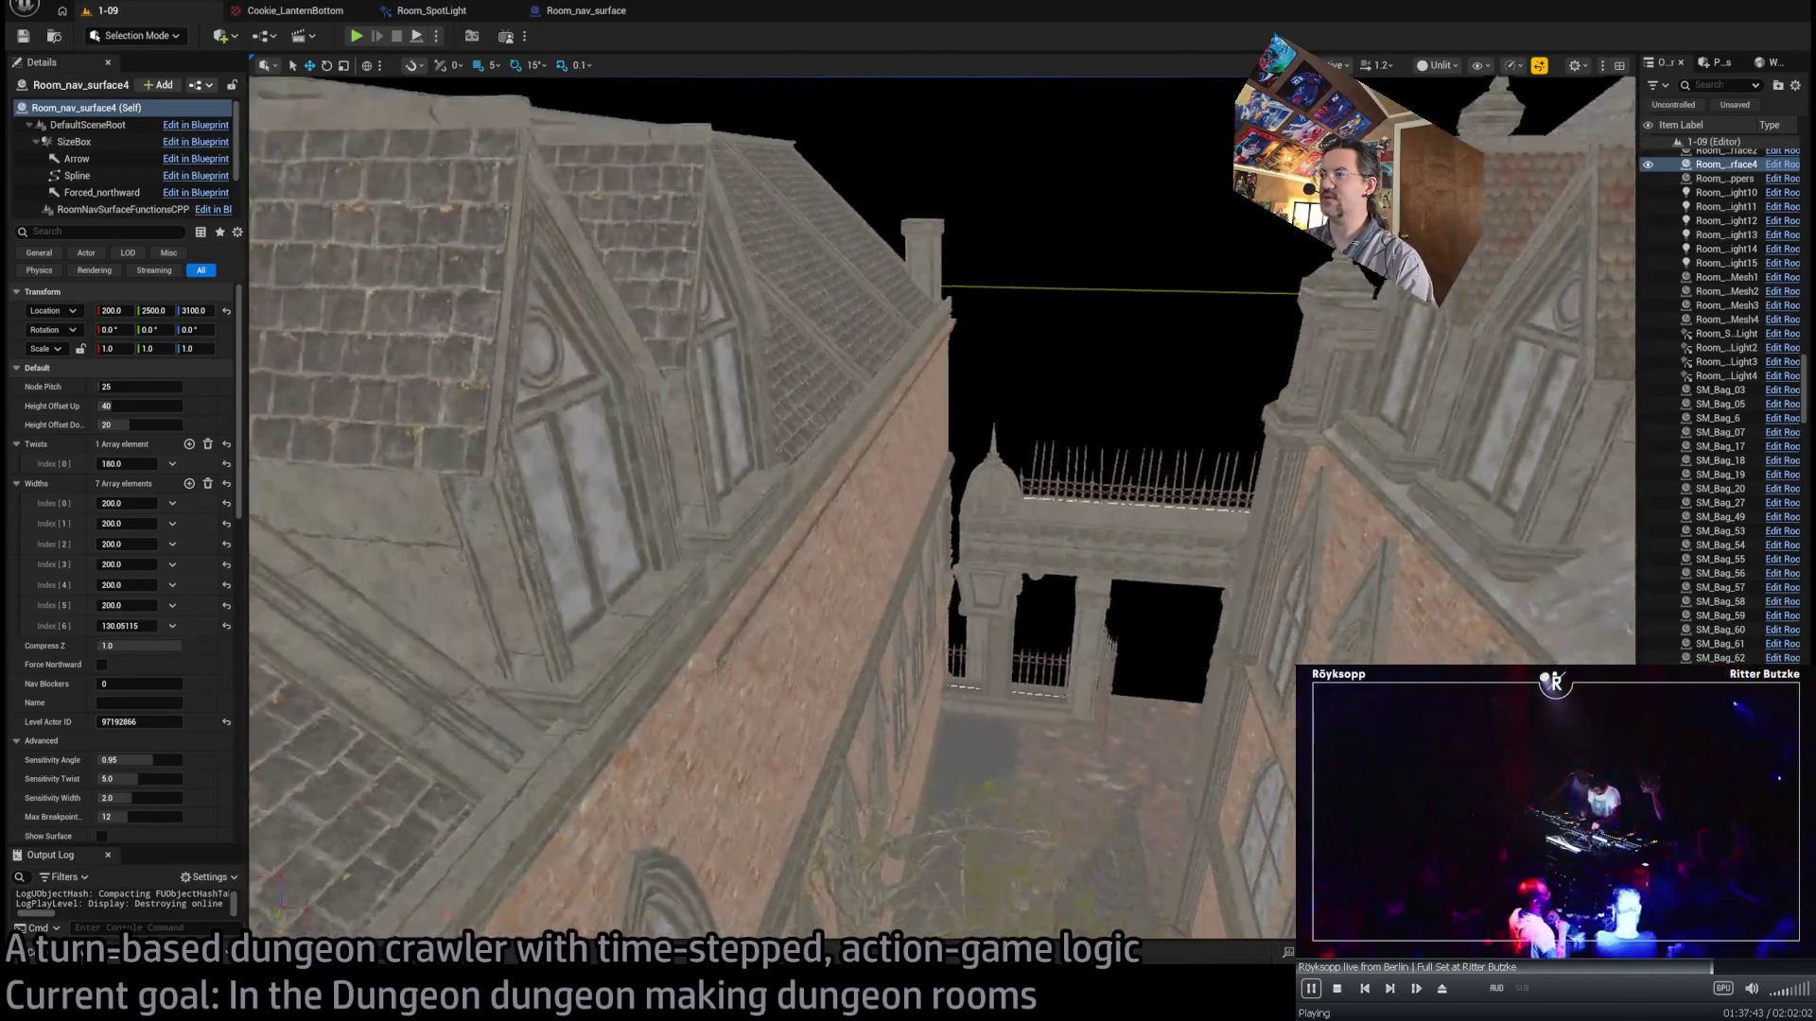
pyautogui.moveTo(614, 730); pyautogui.dragTo(614, 787)
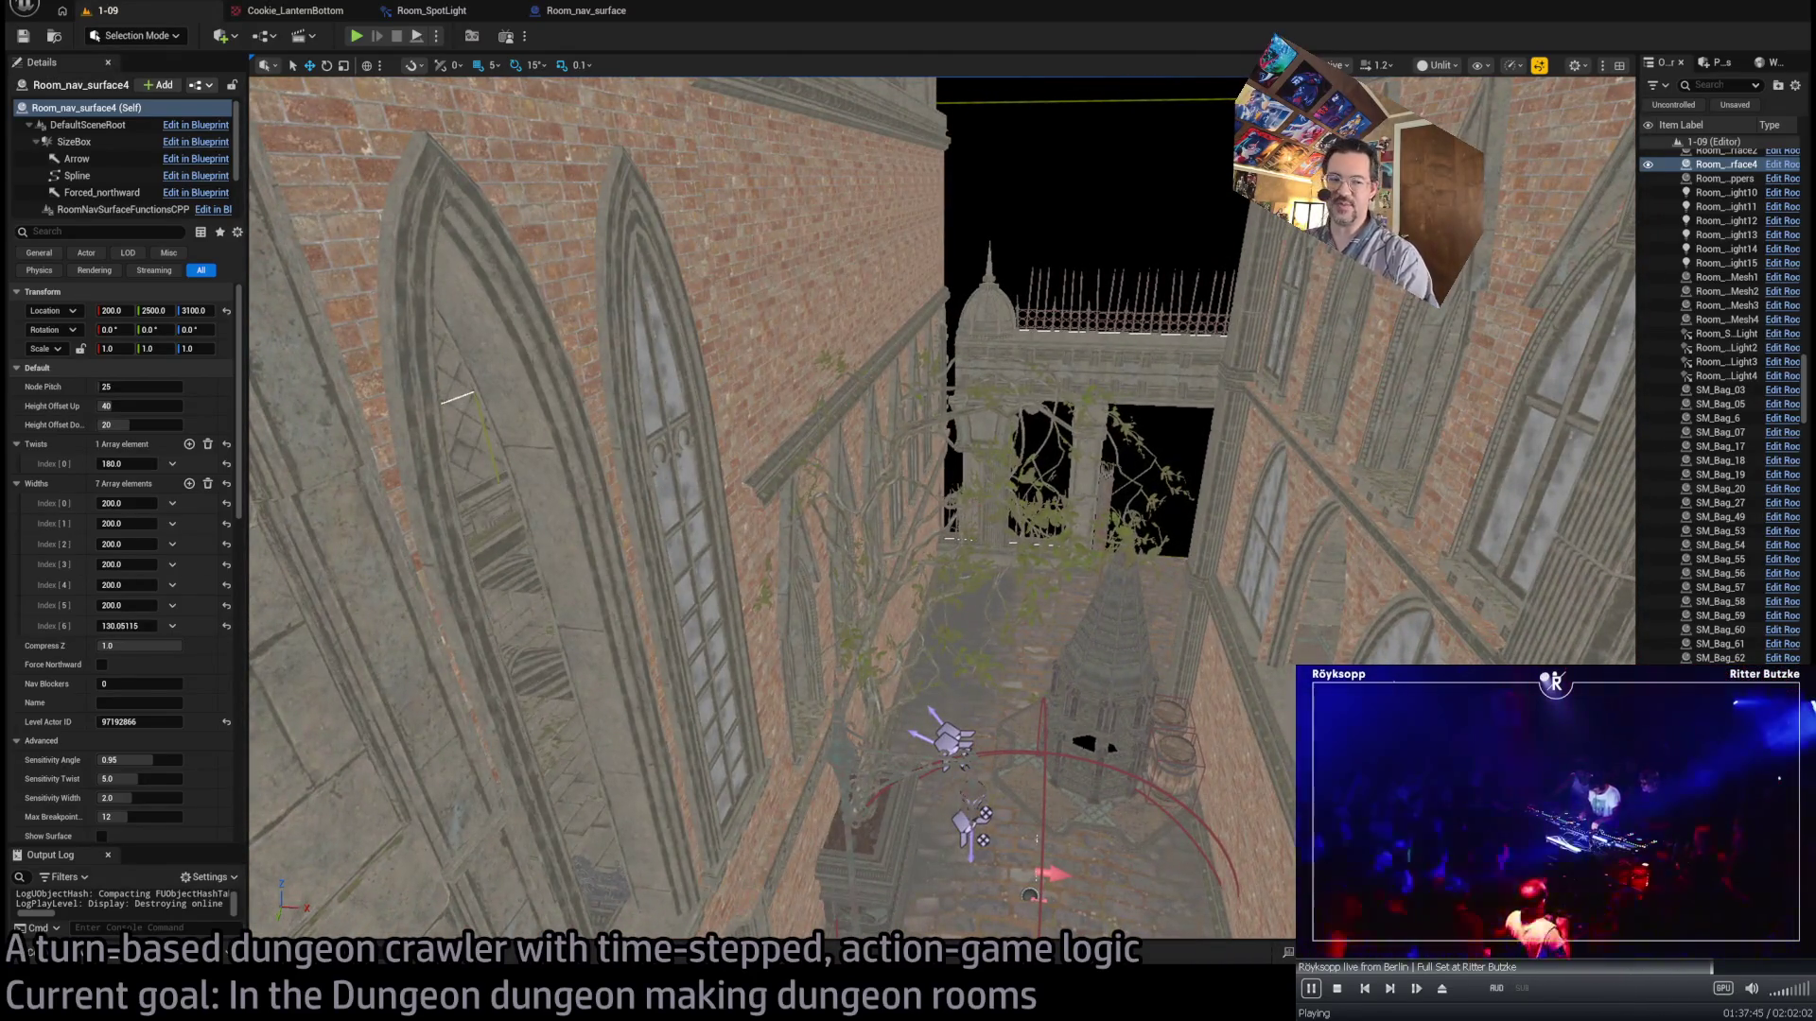
pyautogui.hotkey('alt', 'Tab')
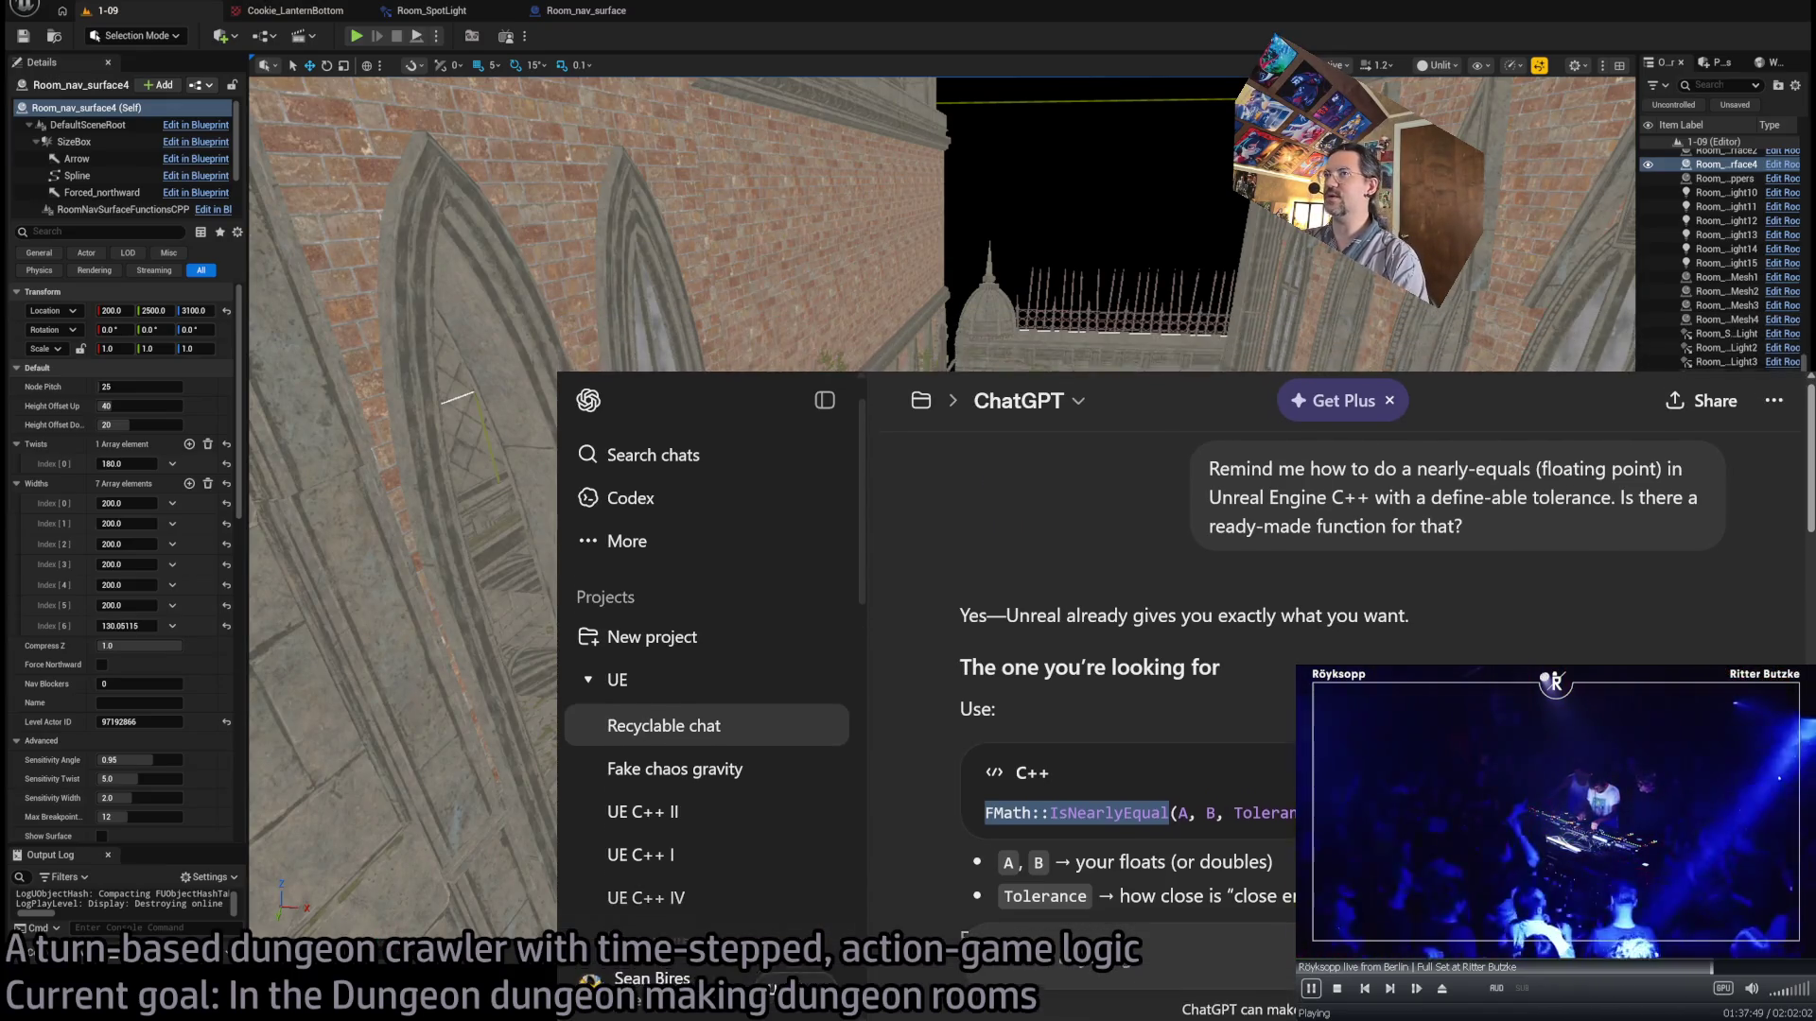
pyautogui.hotkey('alt', 'Tab')
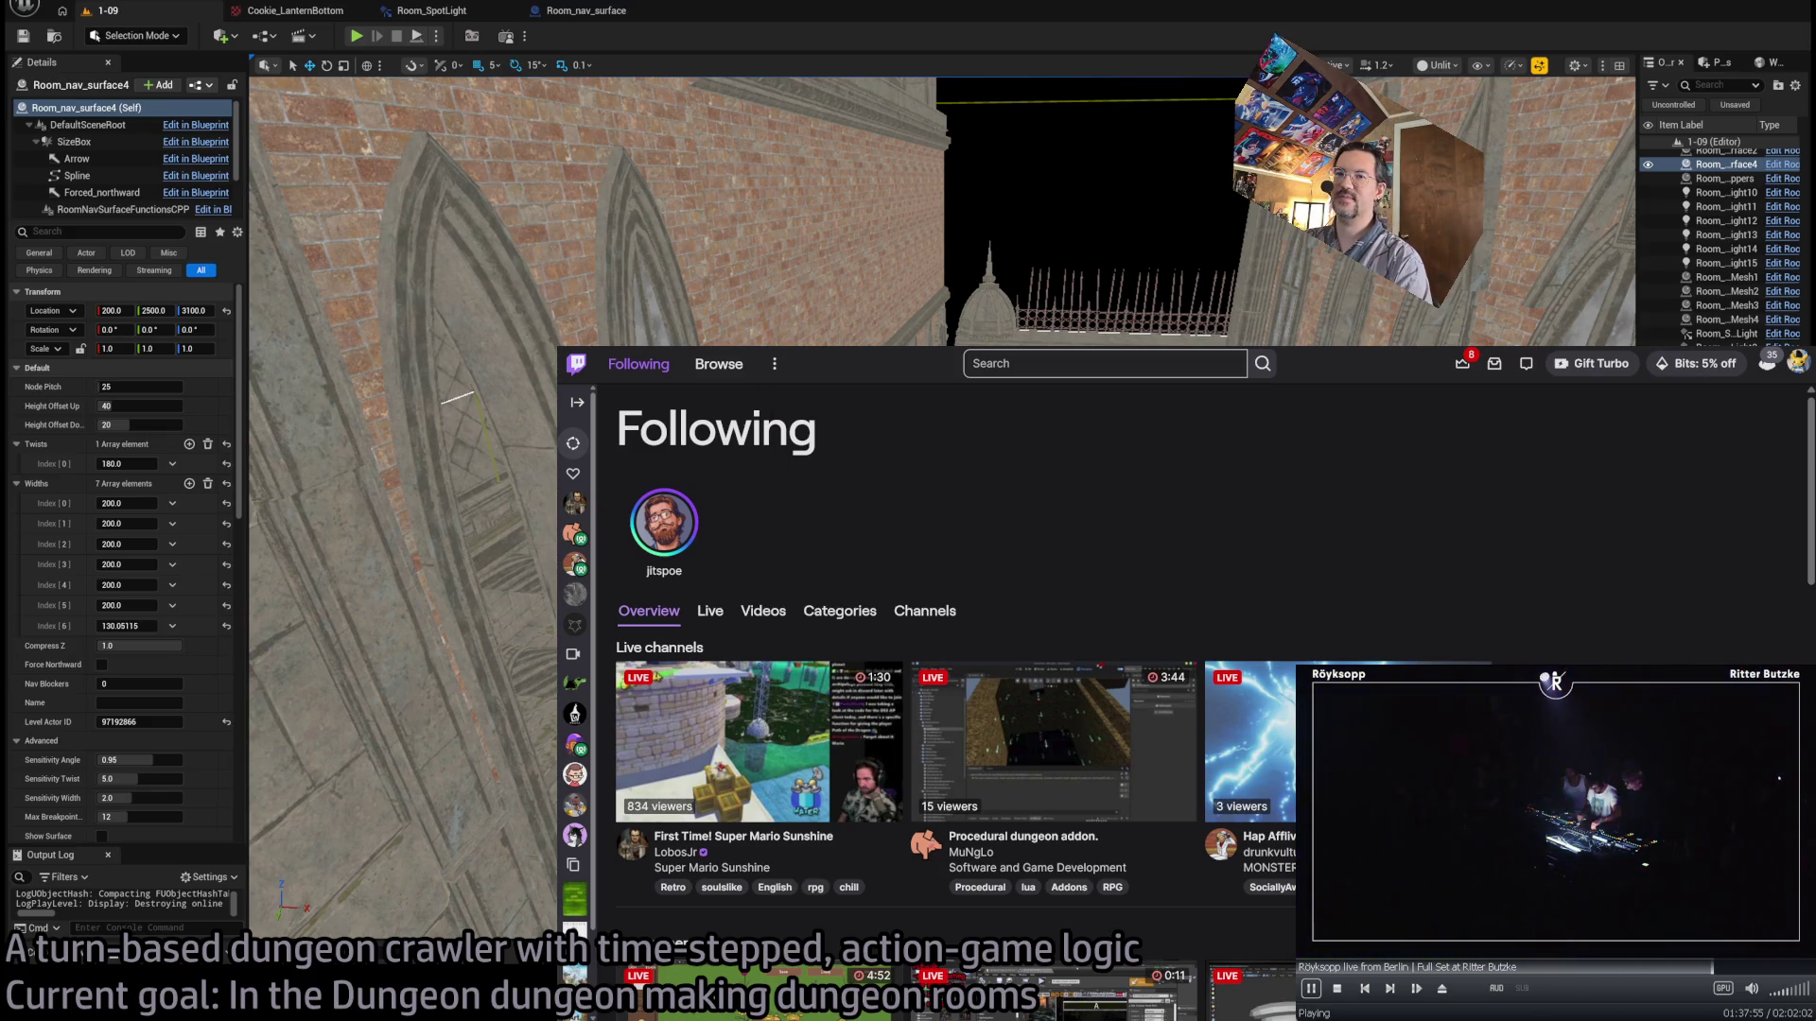
# - Open the recommended game-dev campaign-structure stream from the Following page
pyautogui.scroll(-3, 945, 615)
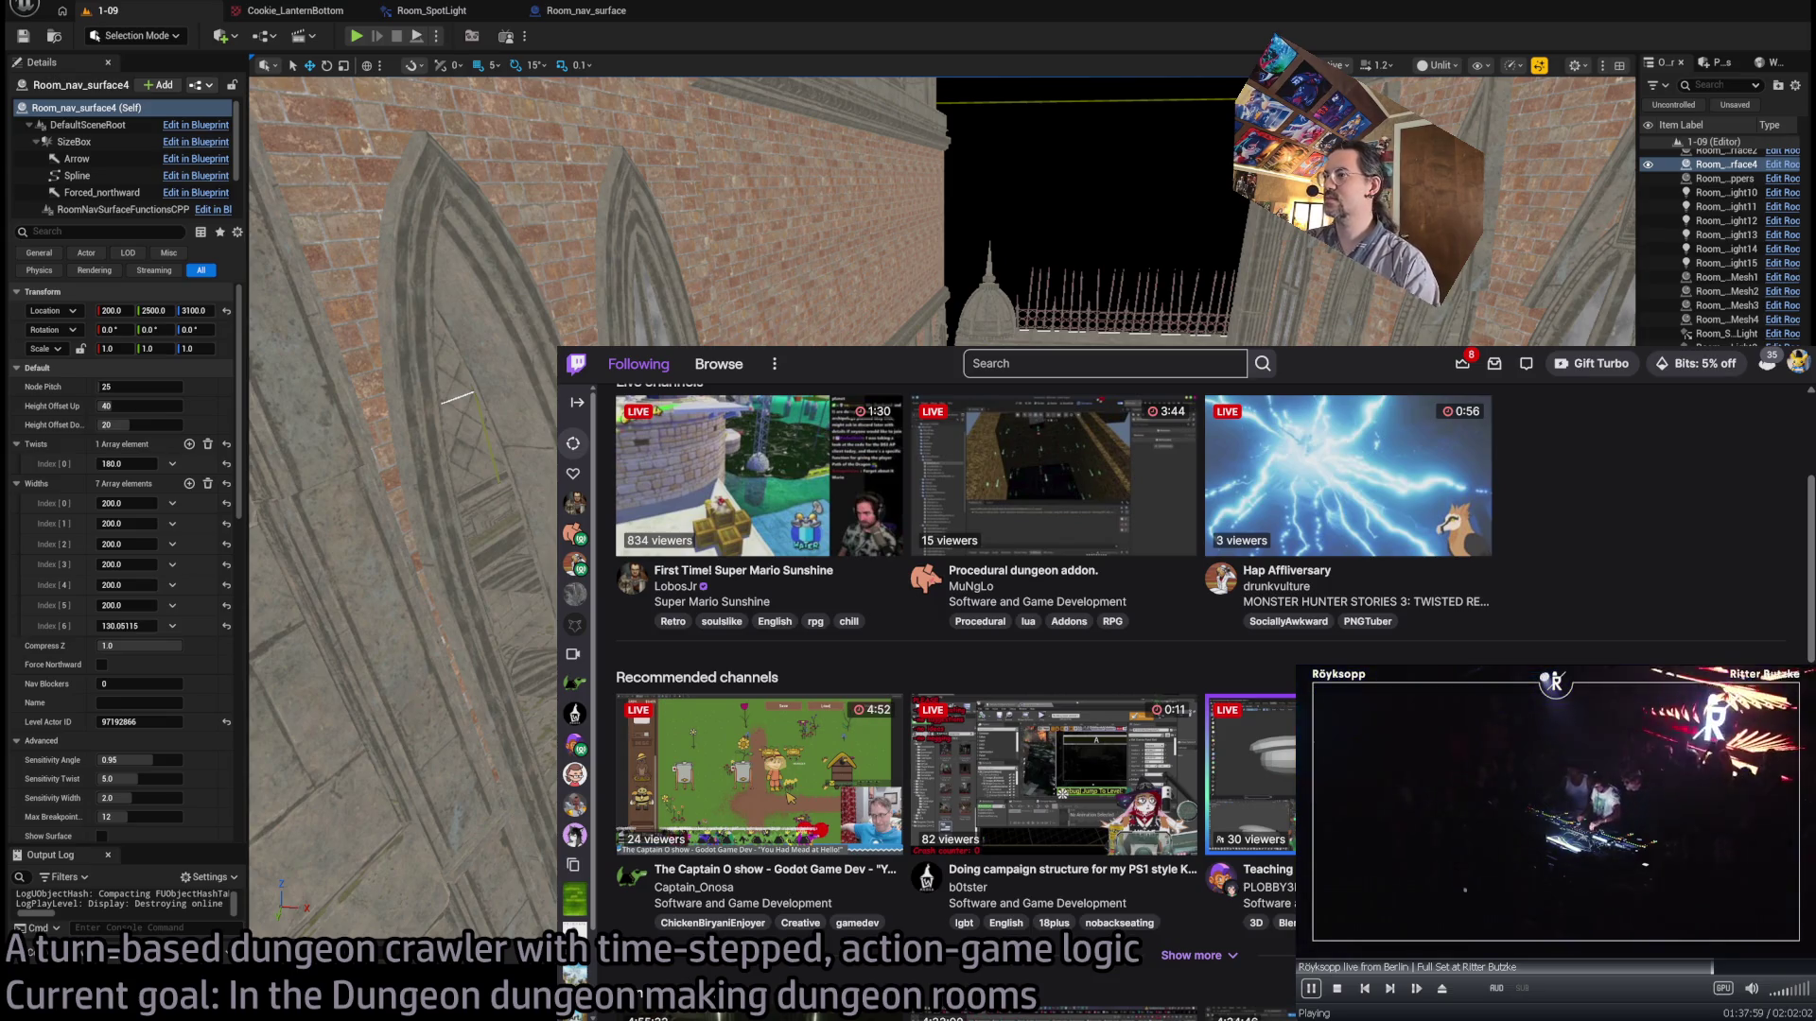
pyautogui.click(1015, 714)
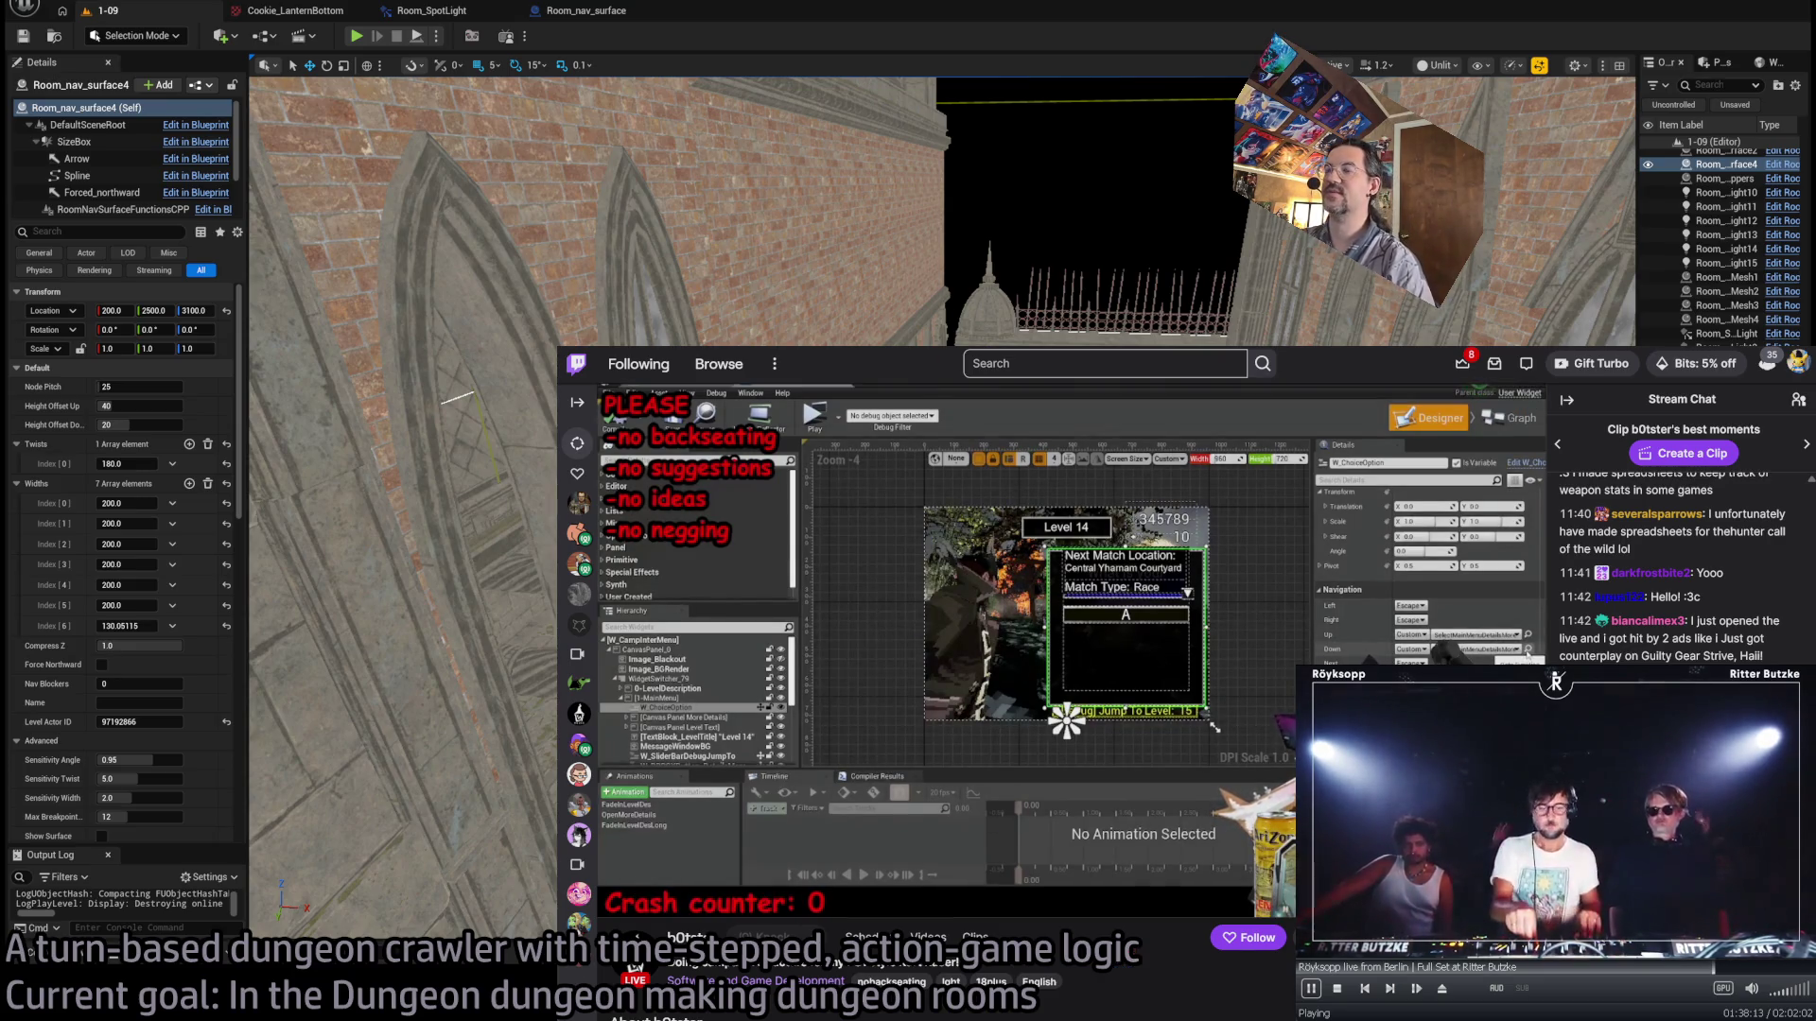
pyautogui.moveTo(689, 906)
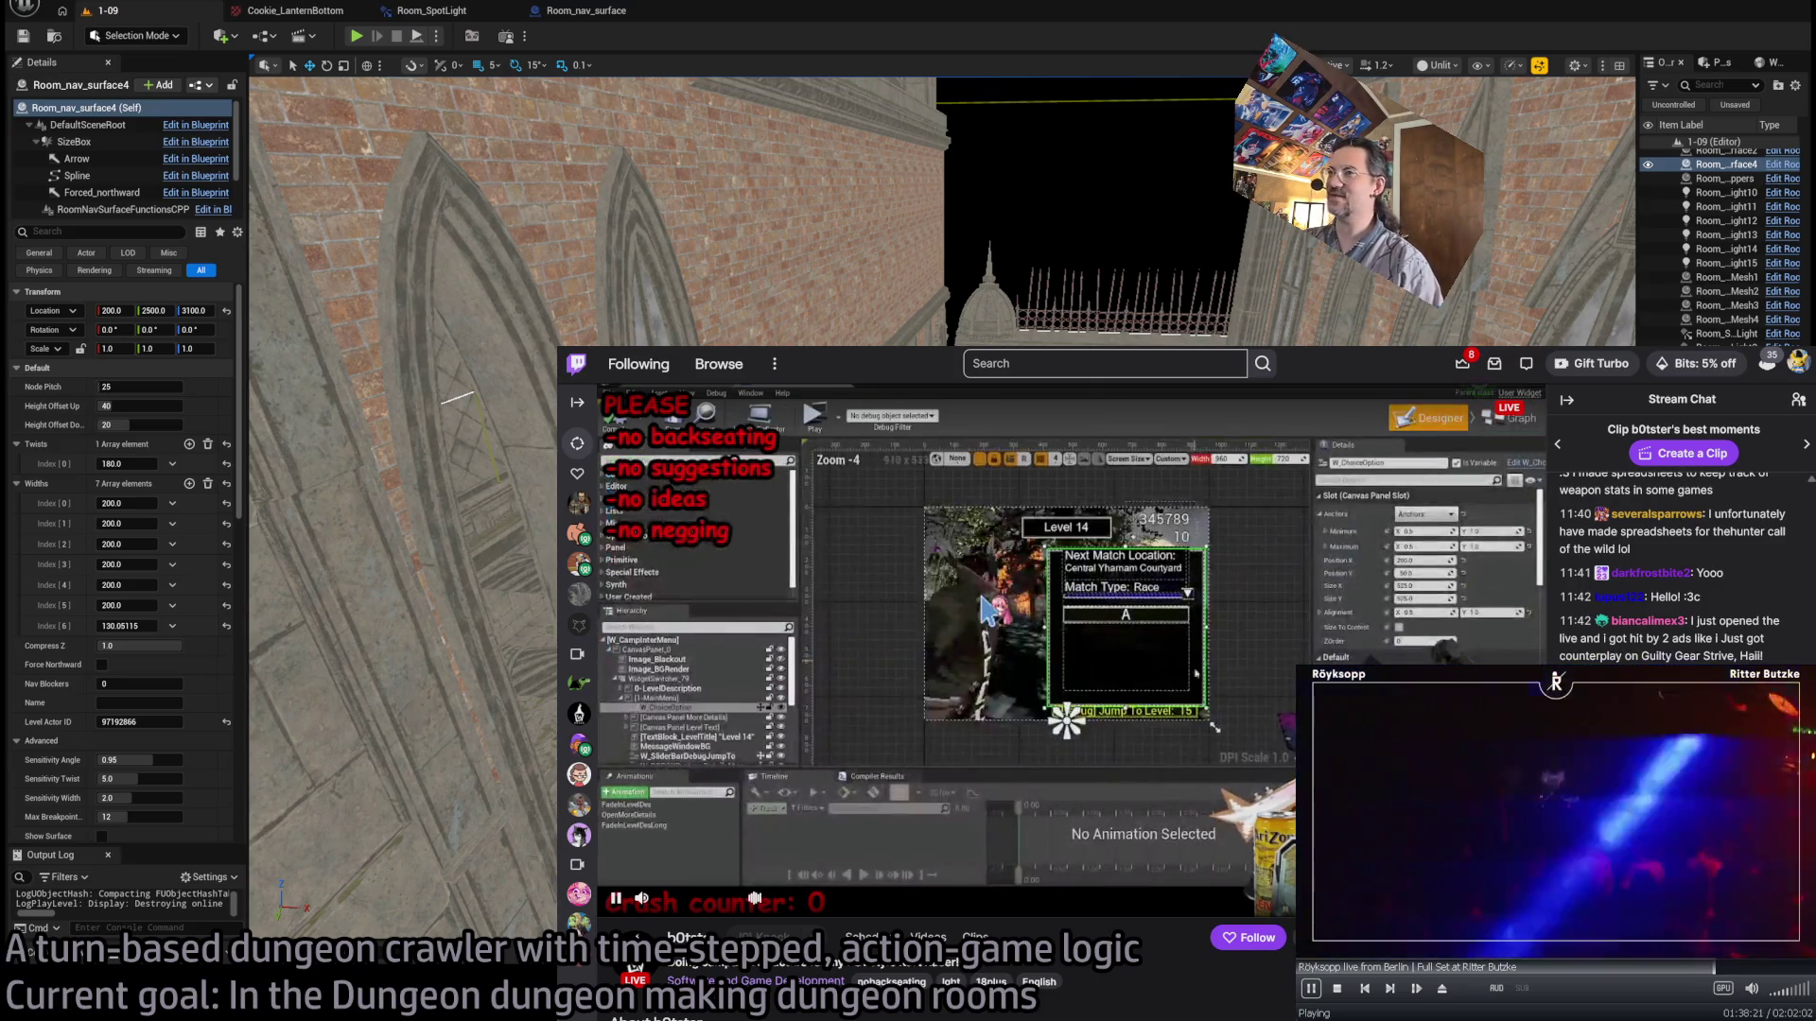
# - Search Google for 'negging' in a new tab
pyautogui.hotkey('ctrl', 't')
pyautogui.write('negging')
pyautogui.press('Return')
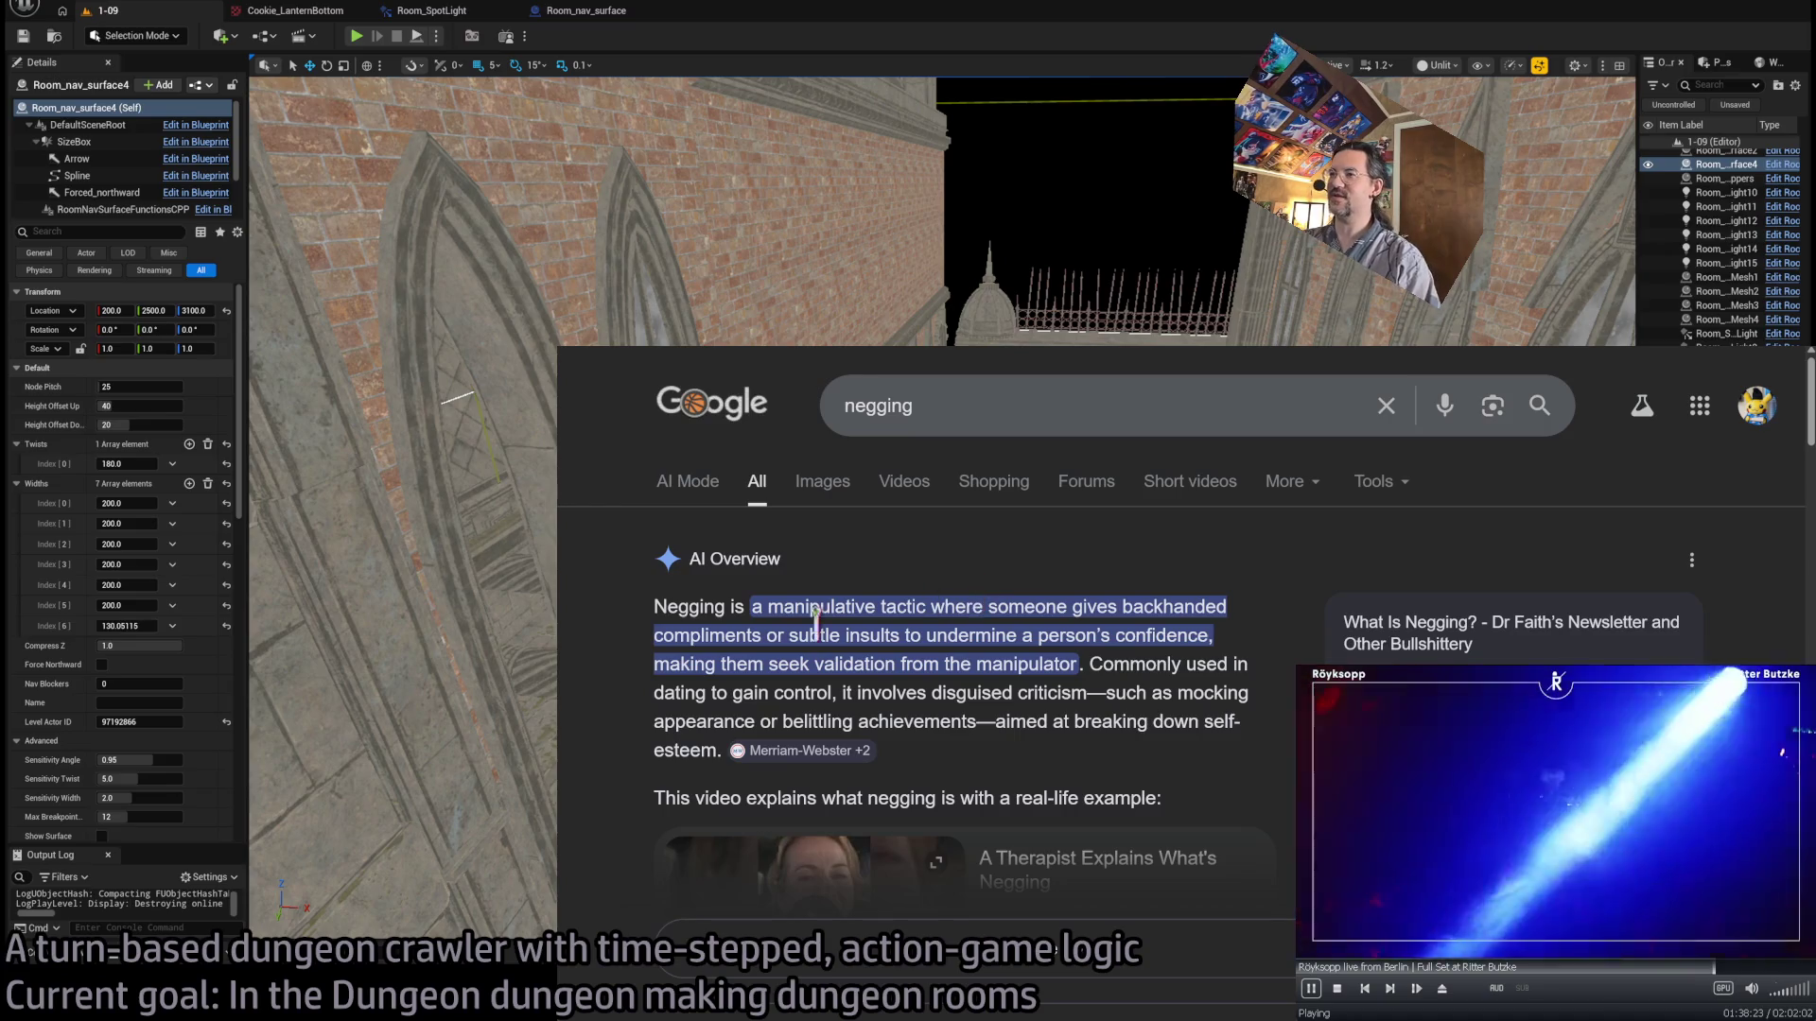
# - Select the AI Overview definition of negging, then close the tab to return to the stream
pyautogui.keyDown('shift'); pyautogui.click(652, 606); pyautogui.keyUp('shift')
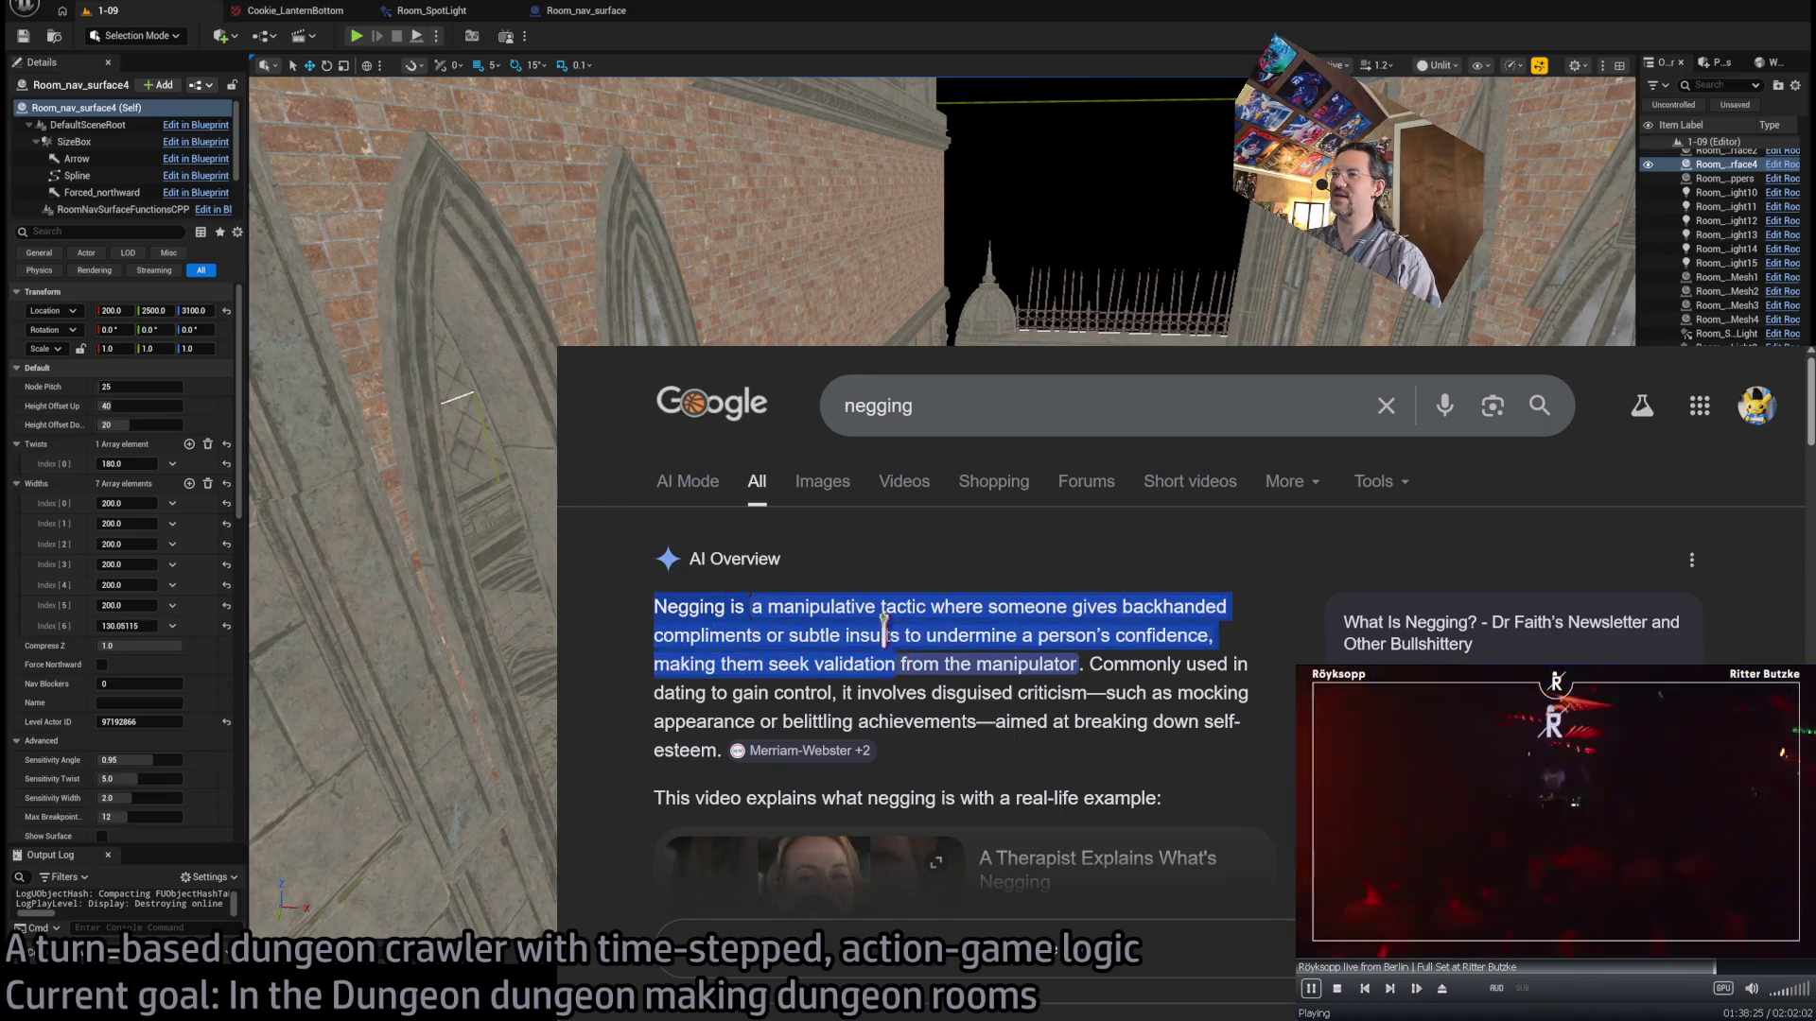
pyautogui.hotkey('ctrl', 'w')
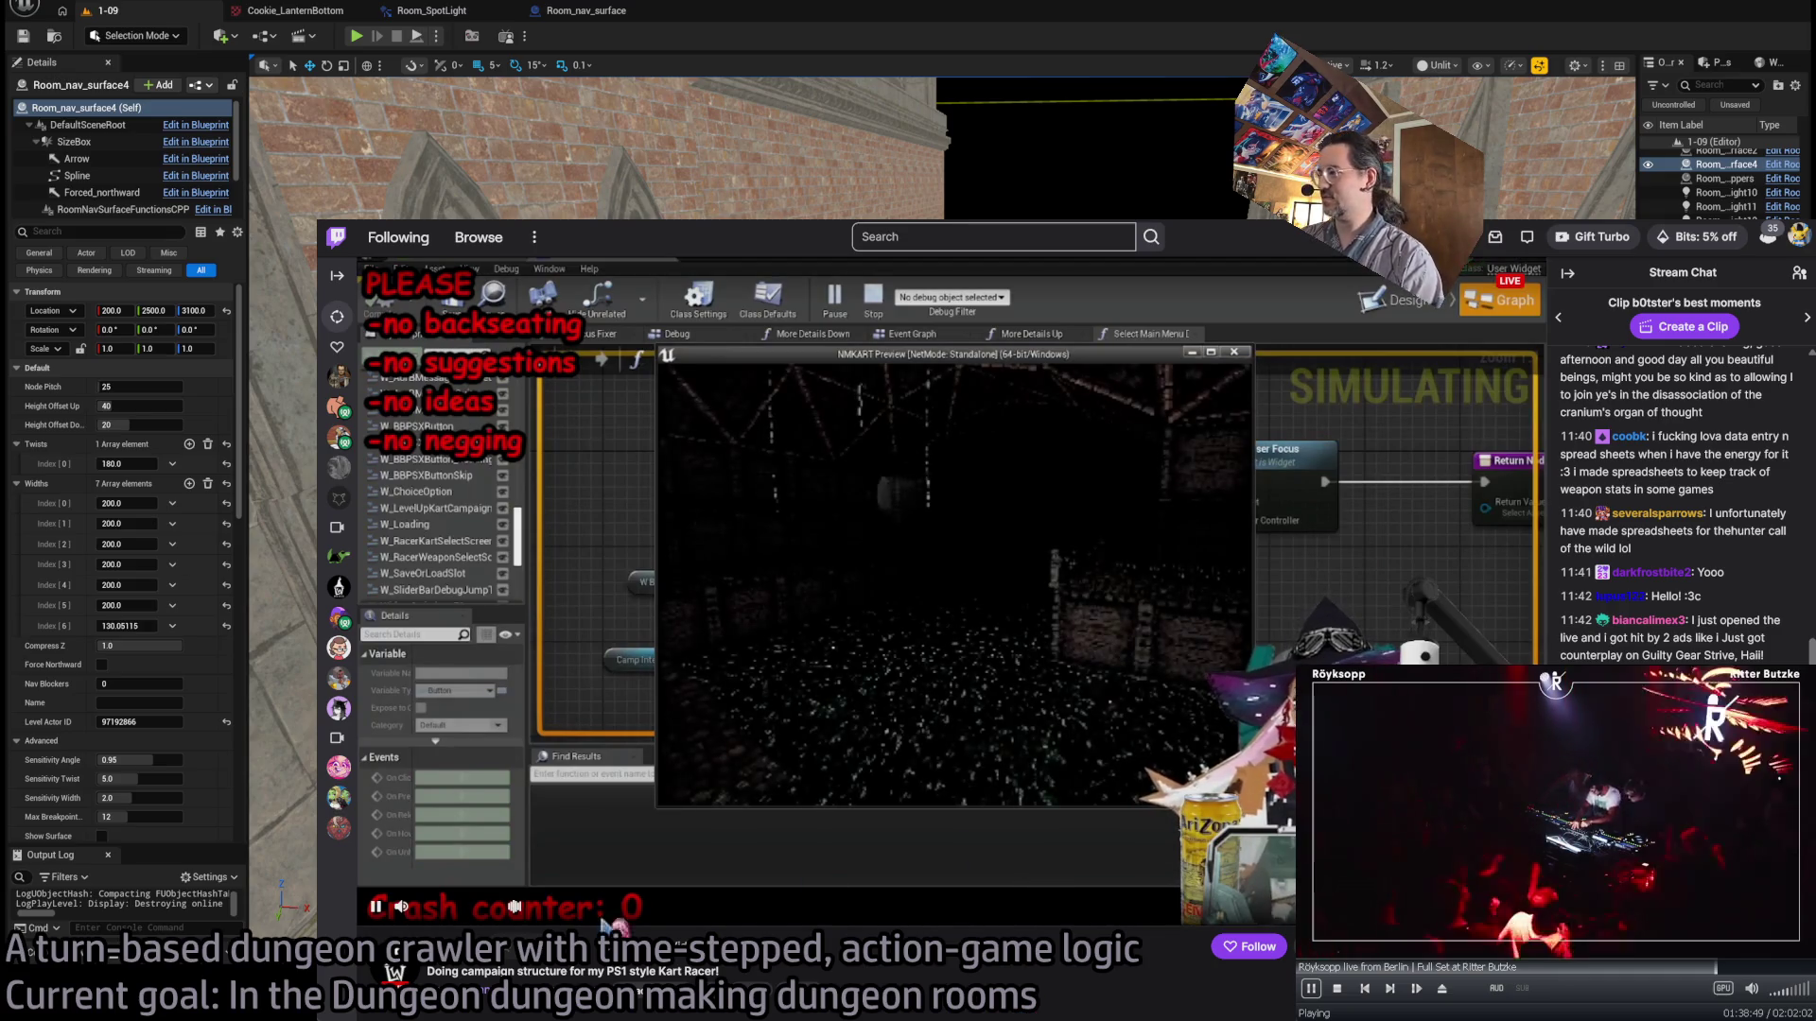
# - Close the Röyksopp music player and post a 'yooo' greeting in the stream chat
pyautogui.click(976, 984)
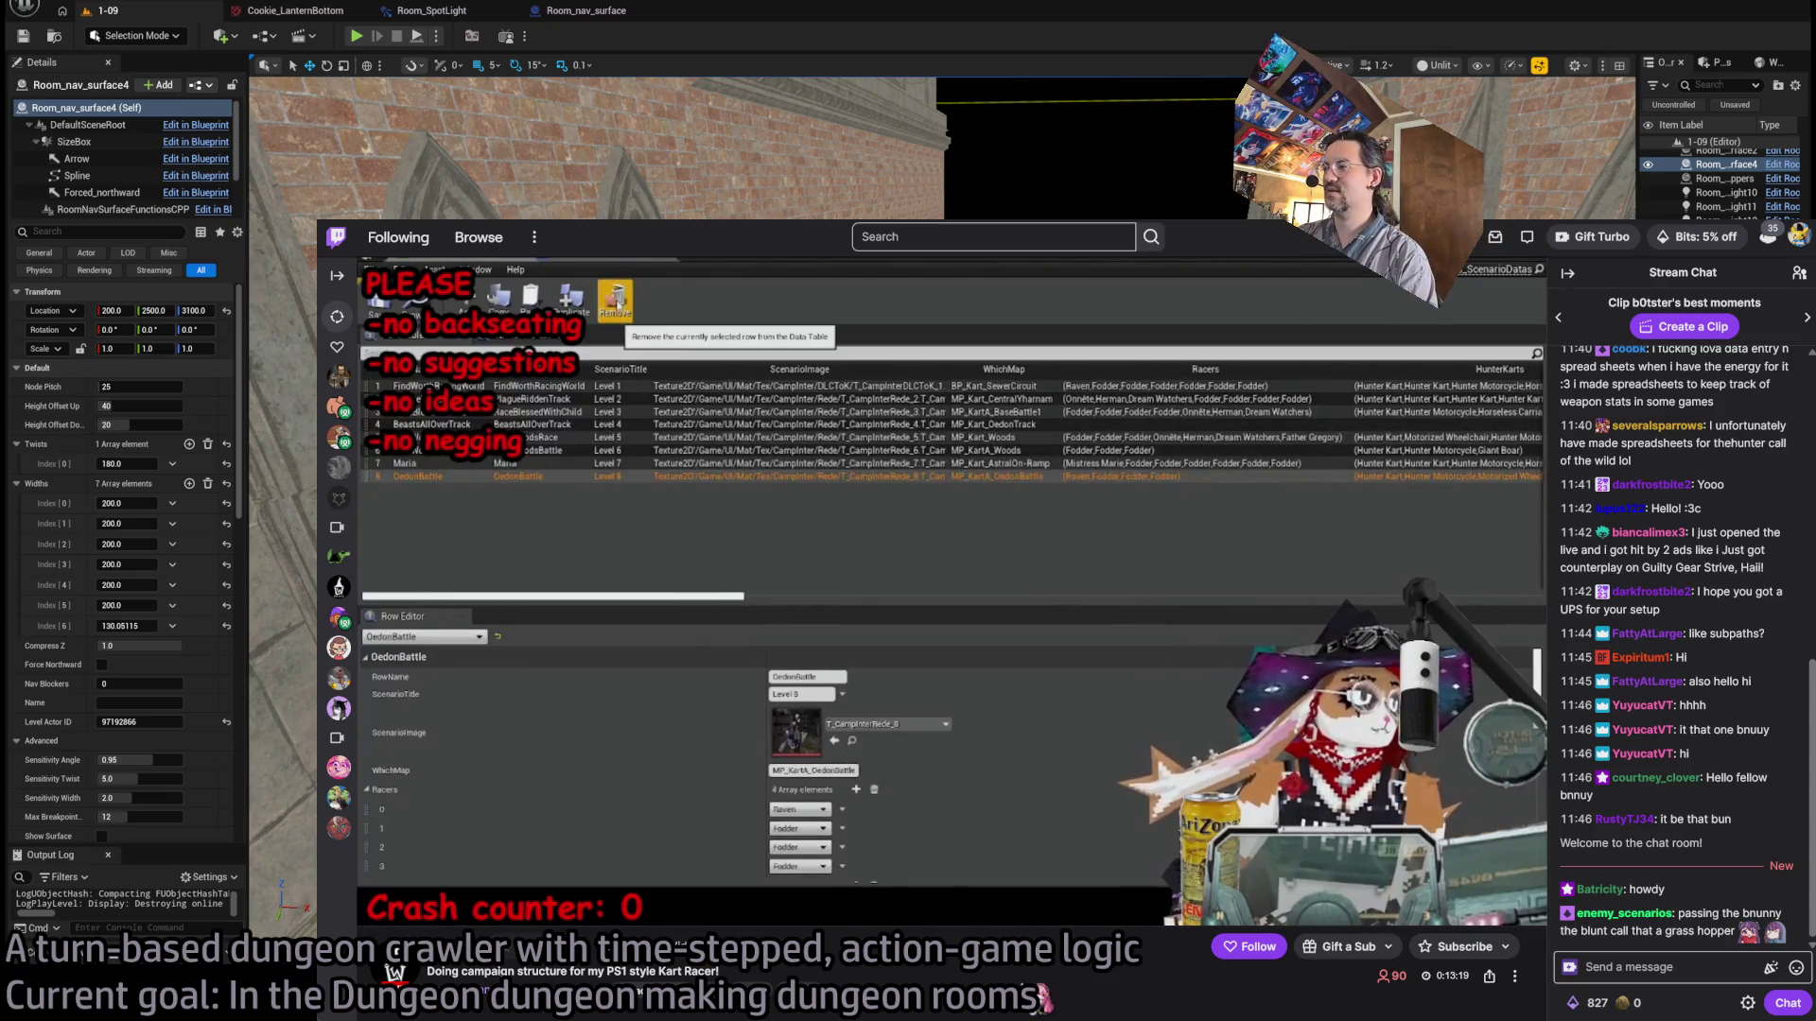
pyautogui.click(1665, 967)
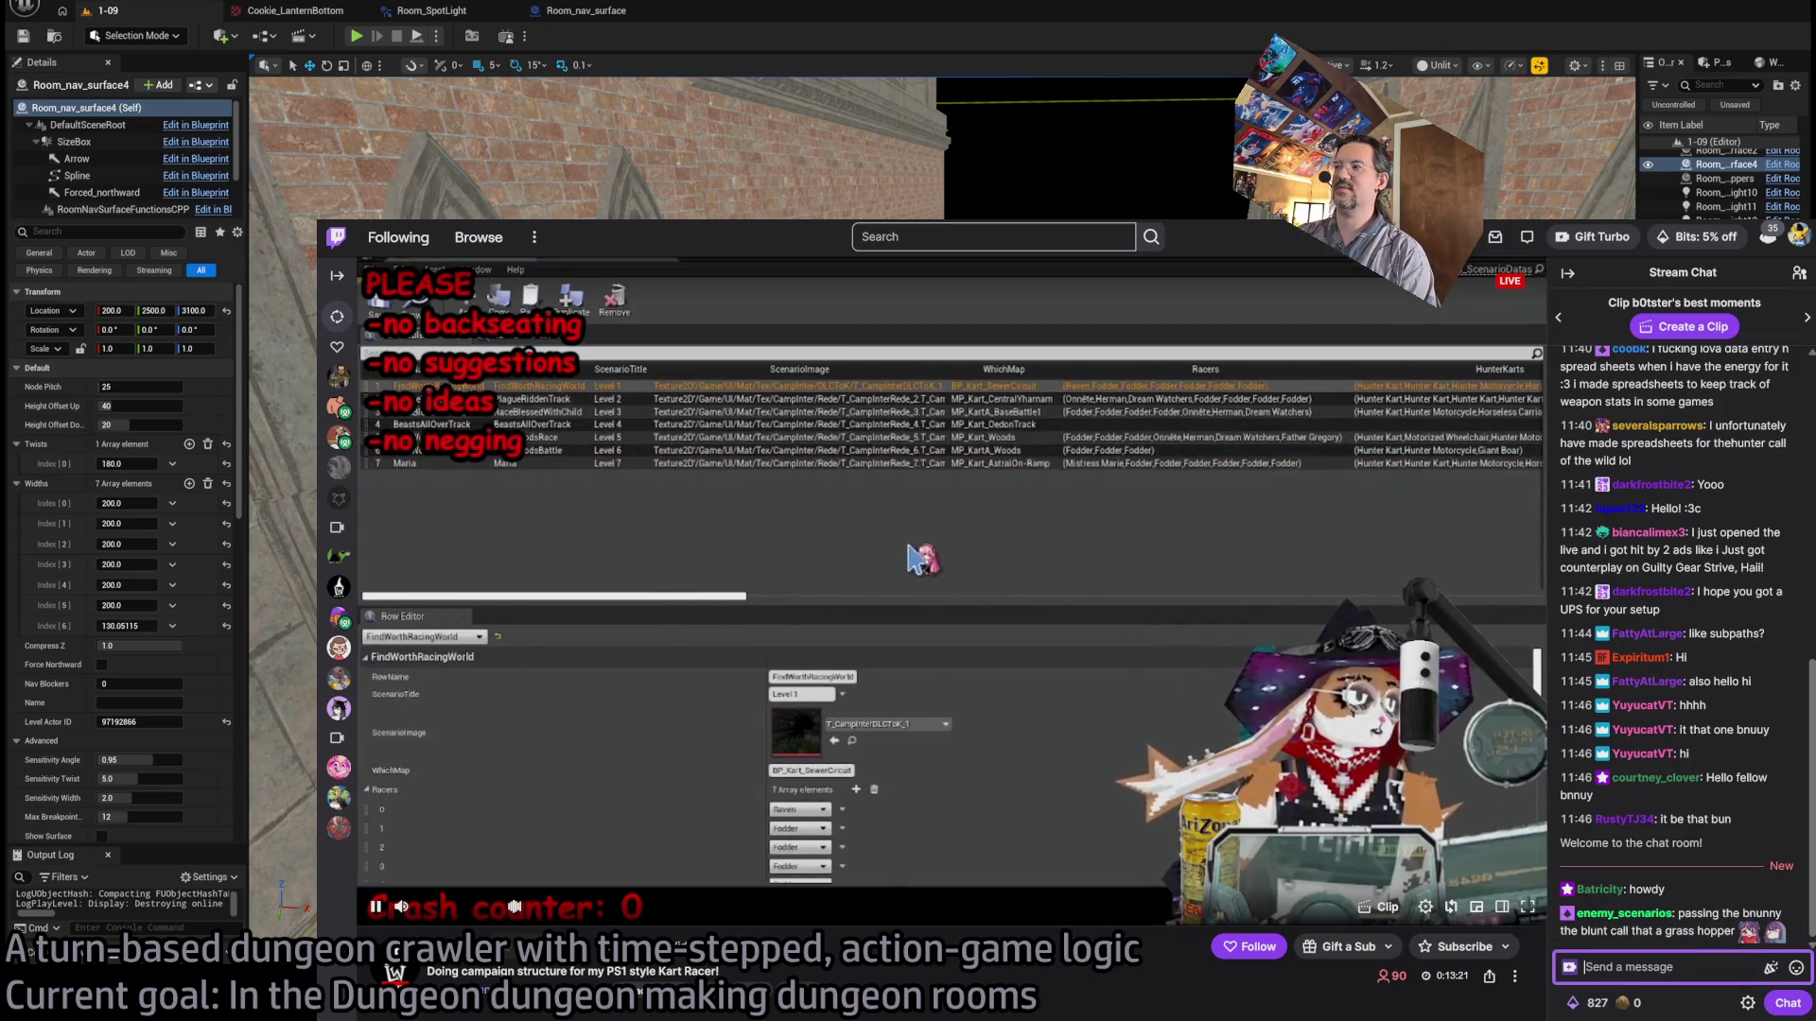
pyautogui.click(1796, 967)
pyautogui.click(1683, 937)
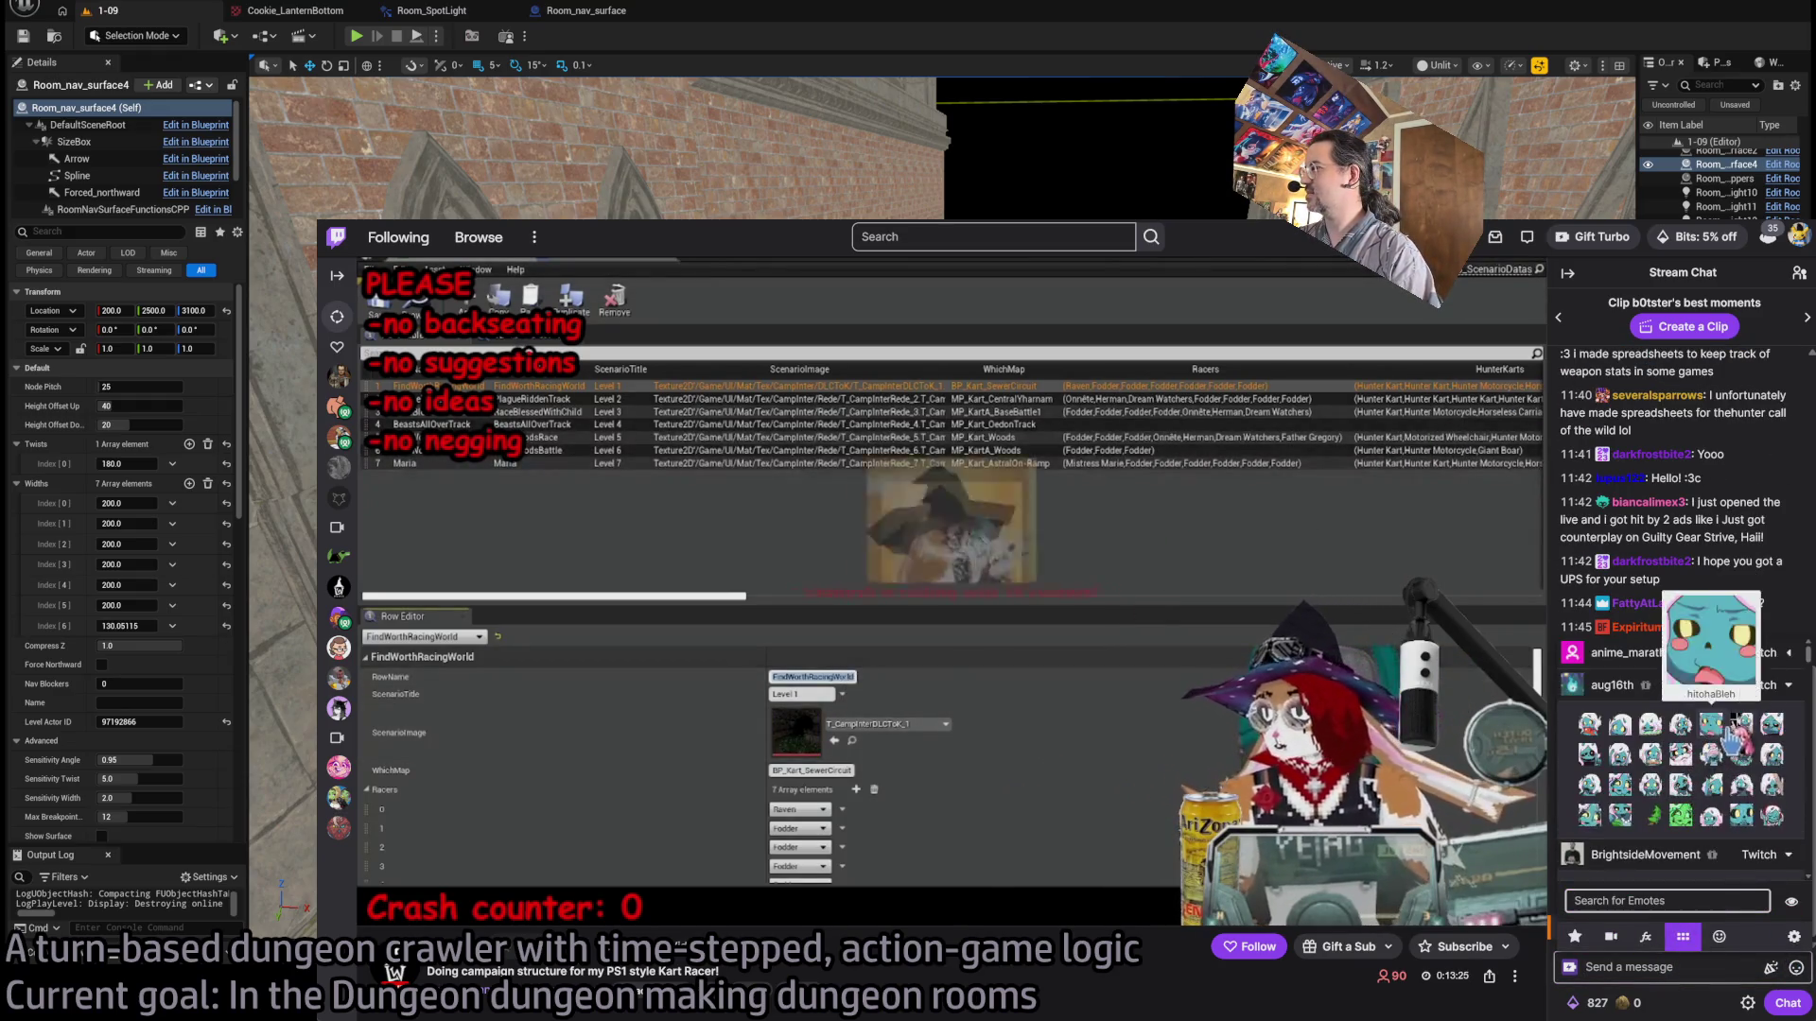
pyautogui.click(1713, 787)
pyautogui.click(1672, 967)
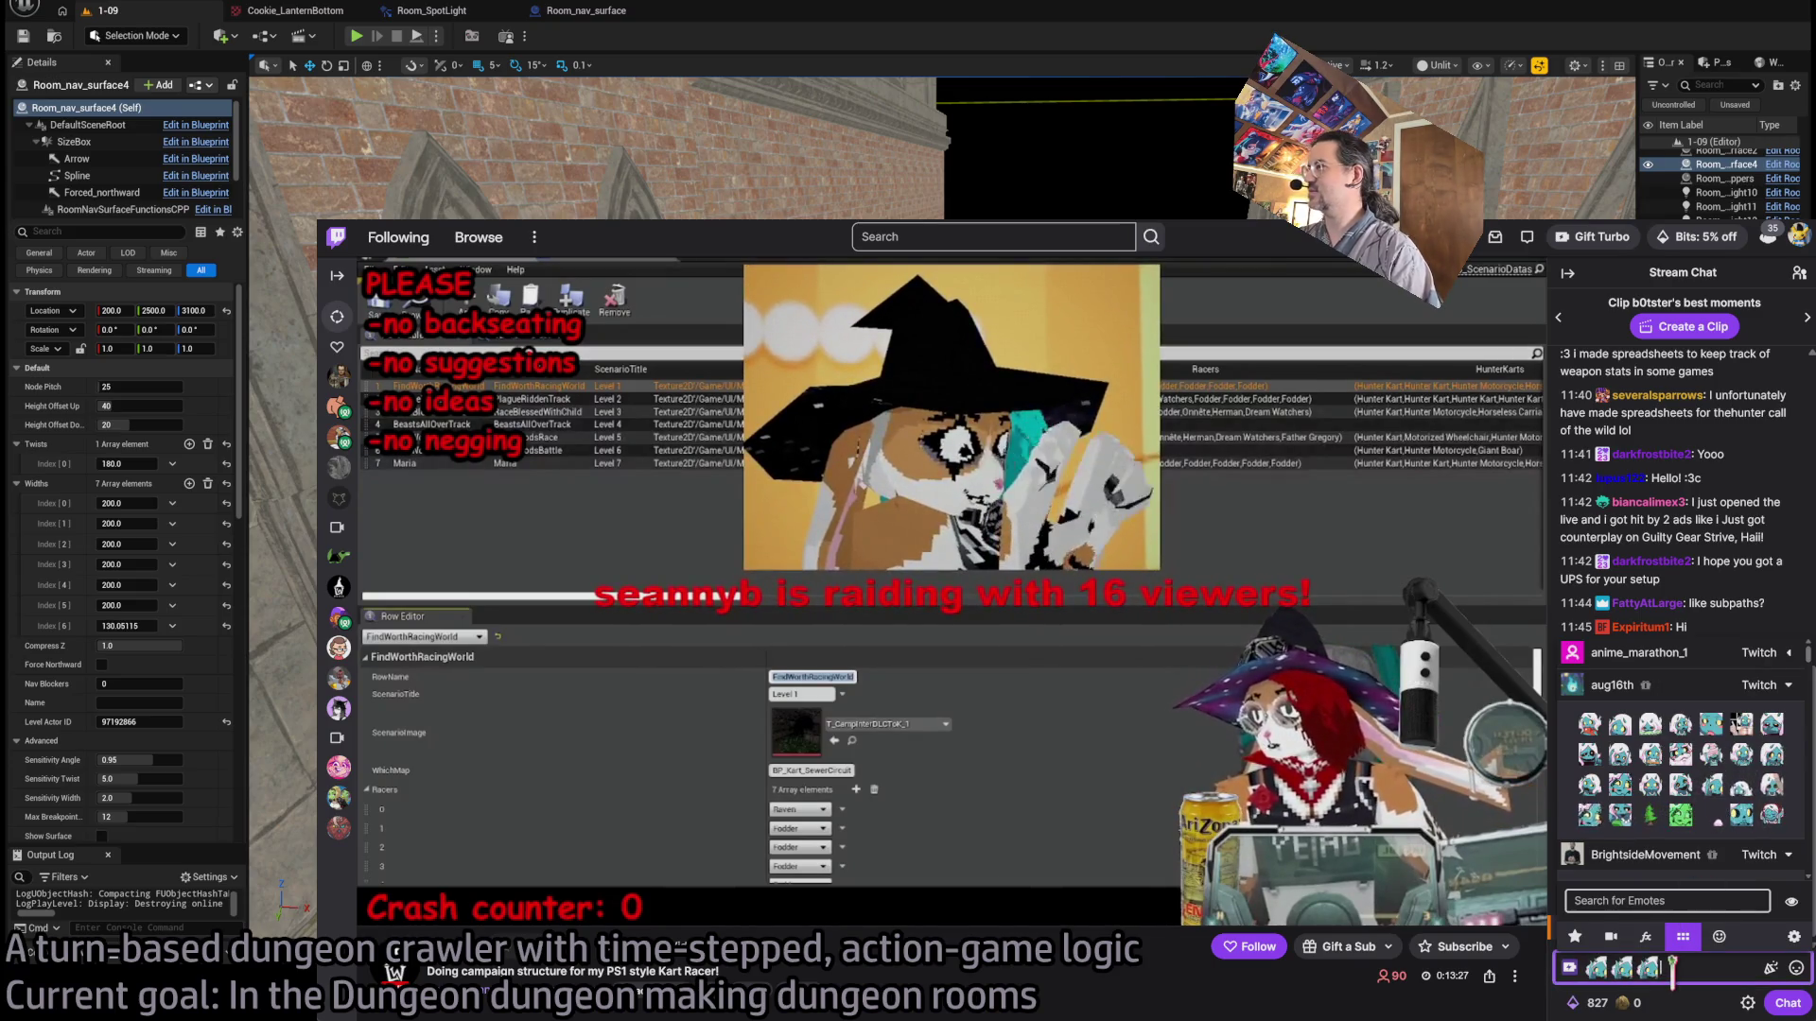
pyautogui.press('BackSpace')
pyautogui.write('yooo')
pyautogui.press('Return')
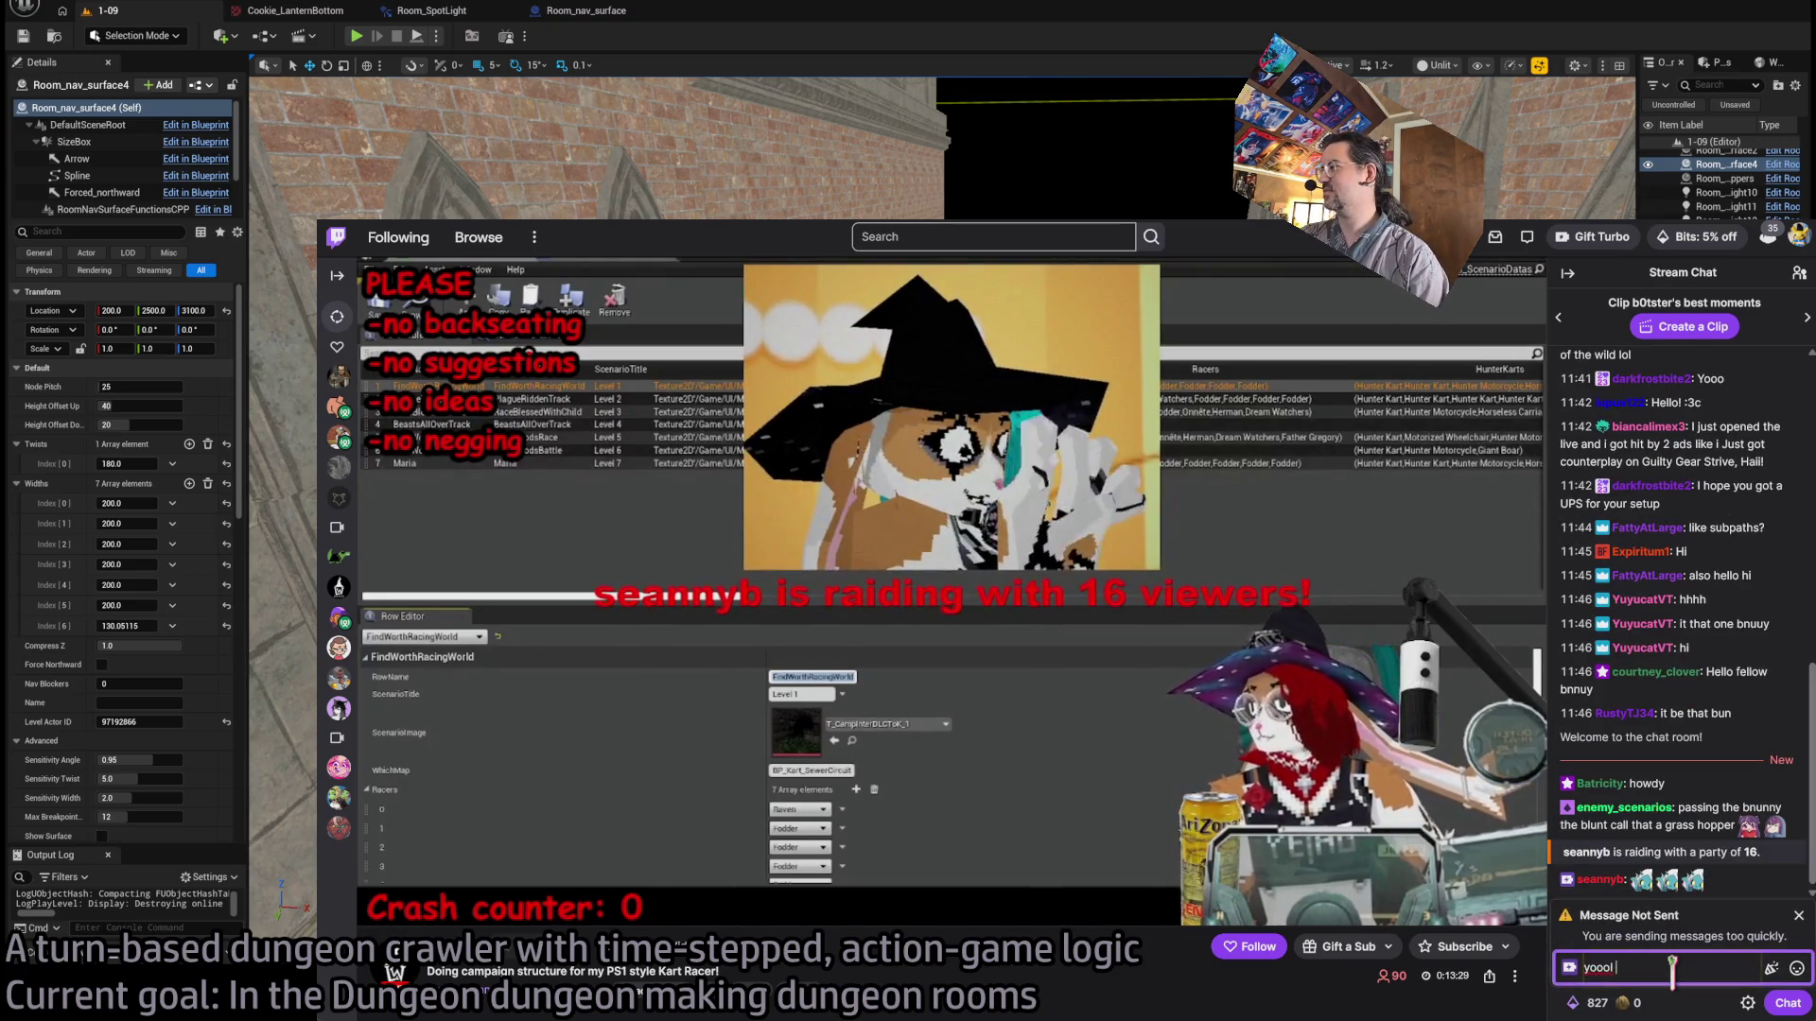
pyautogui.press('Return')
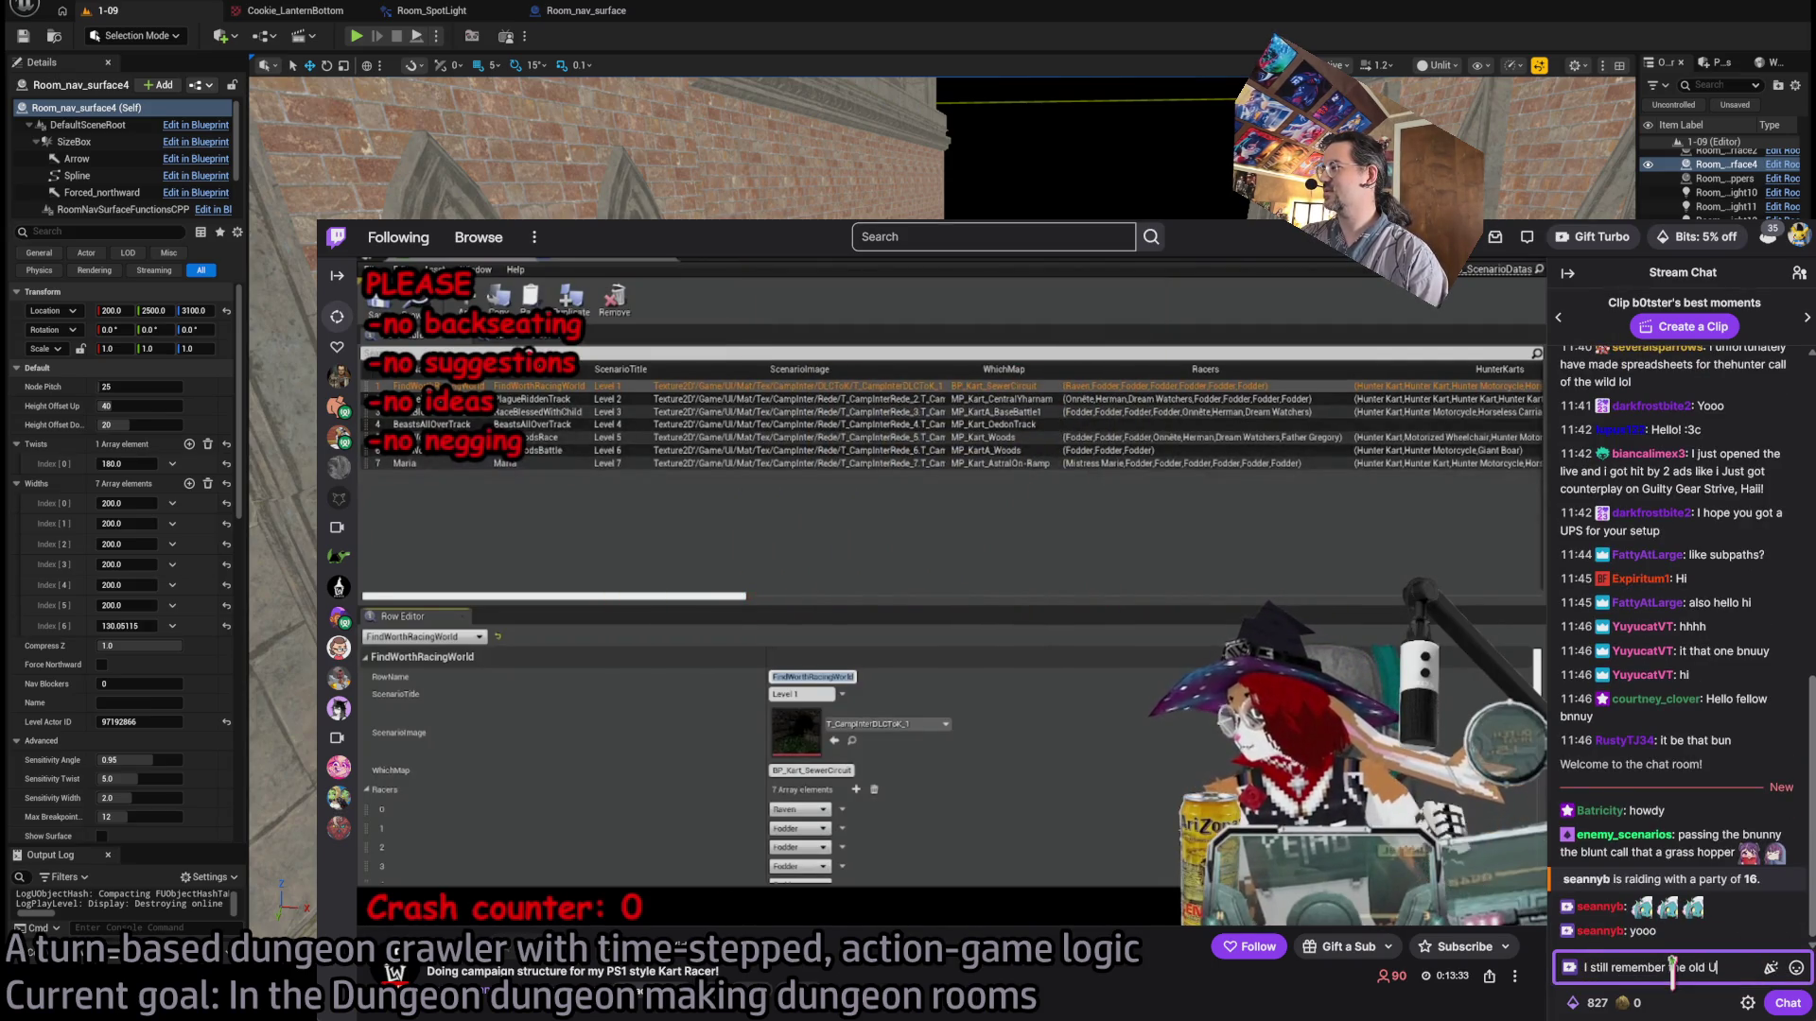
# - Post the UE4 memes remark and a good-luck message about the streamer's kart game
pyautogui.write('E4 Memes')
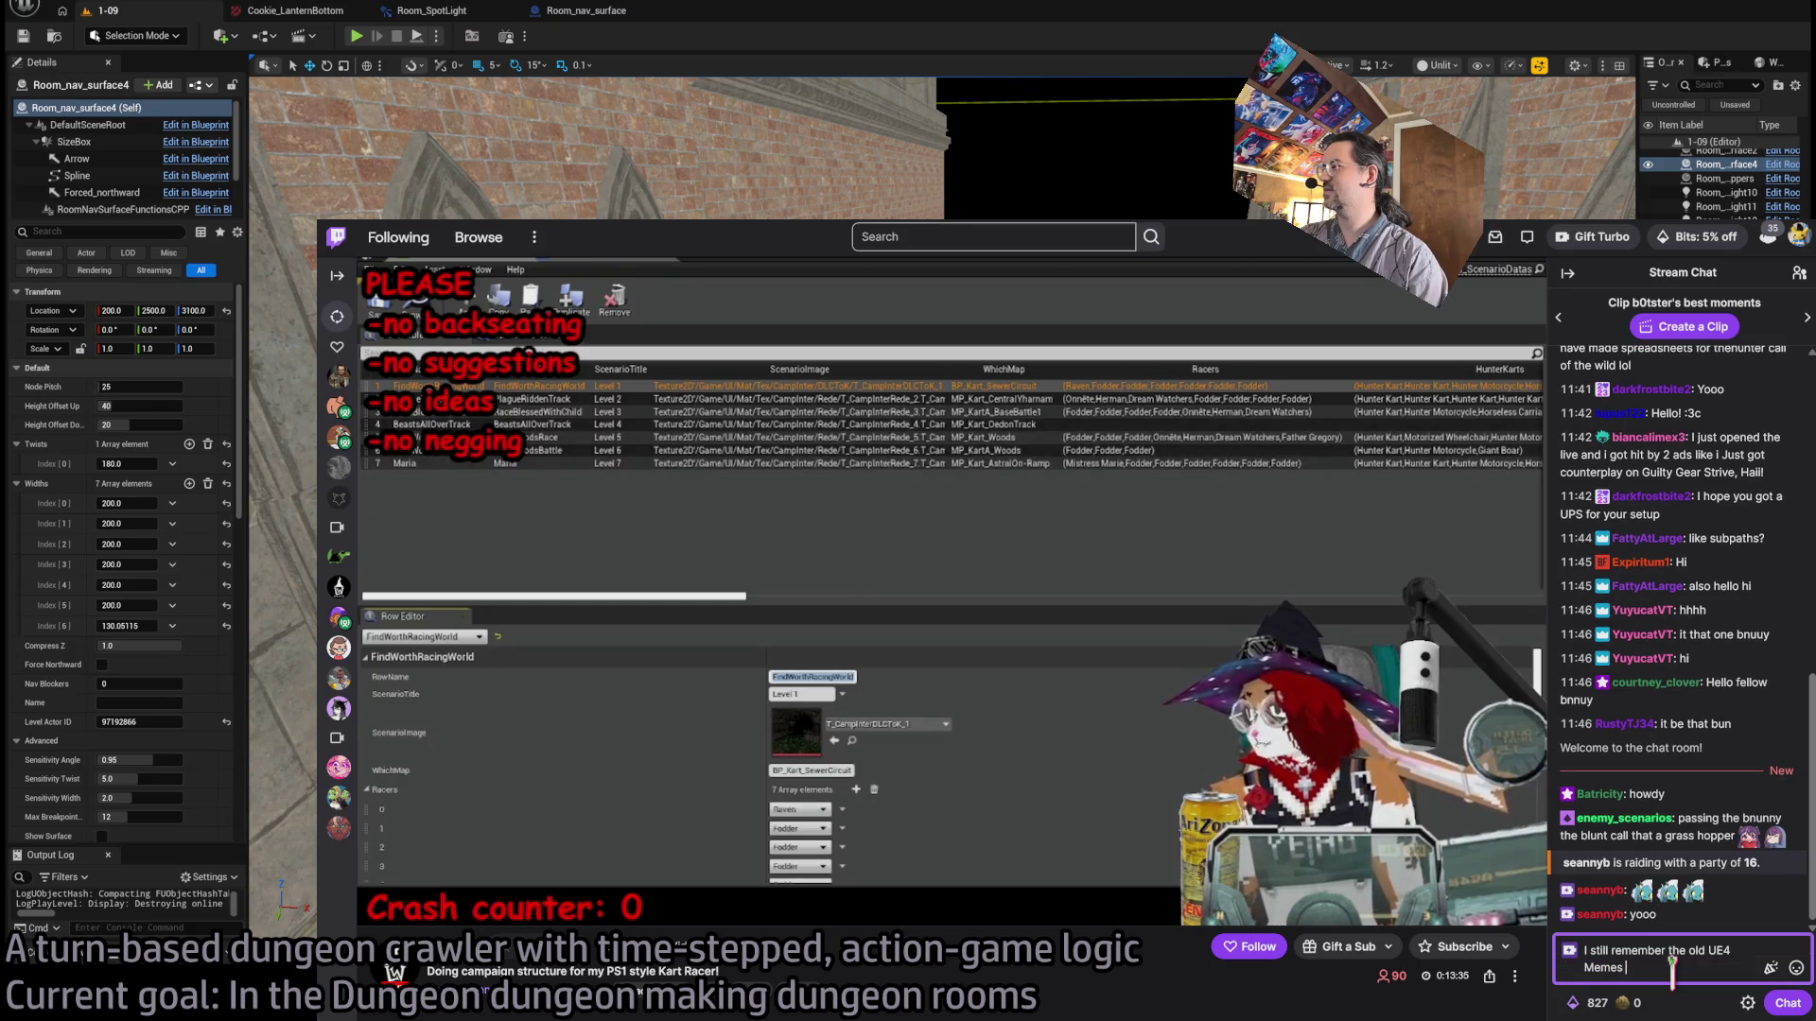
pyautogui.write('er')
pyautogui.press('Return')
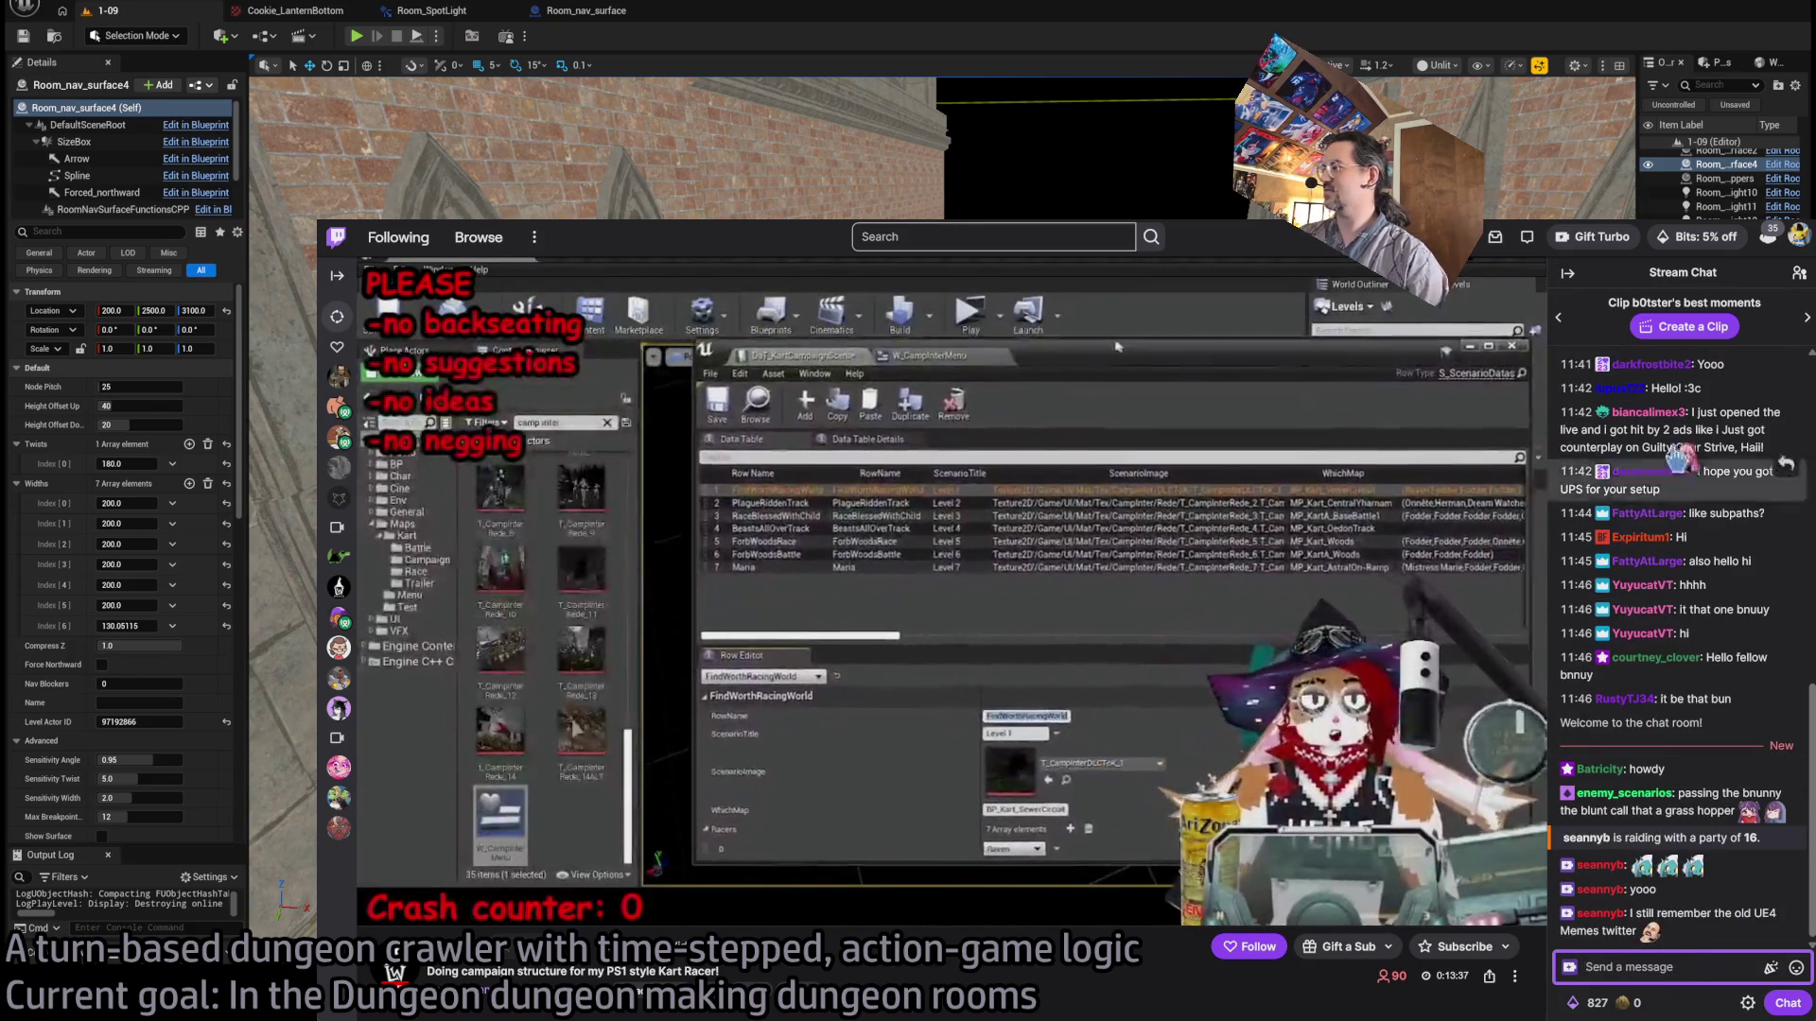
pyautogui.click(1800, 236)
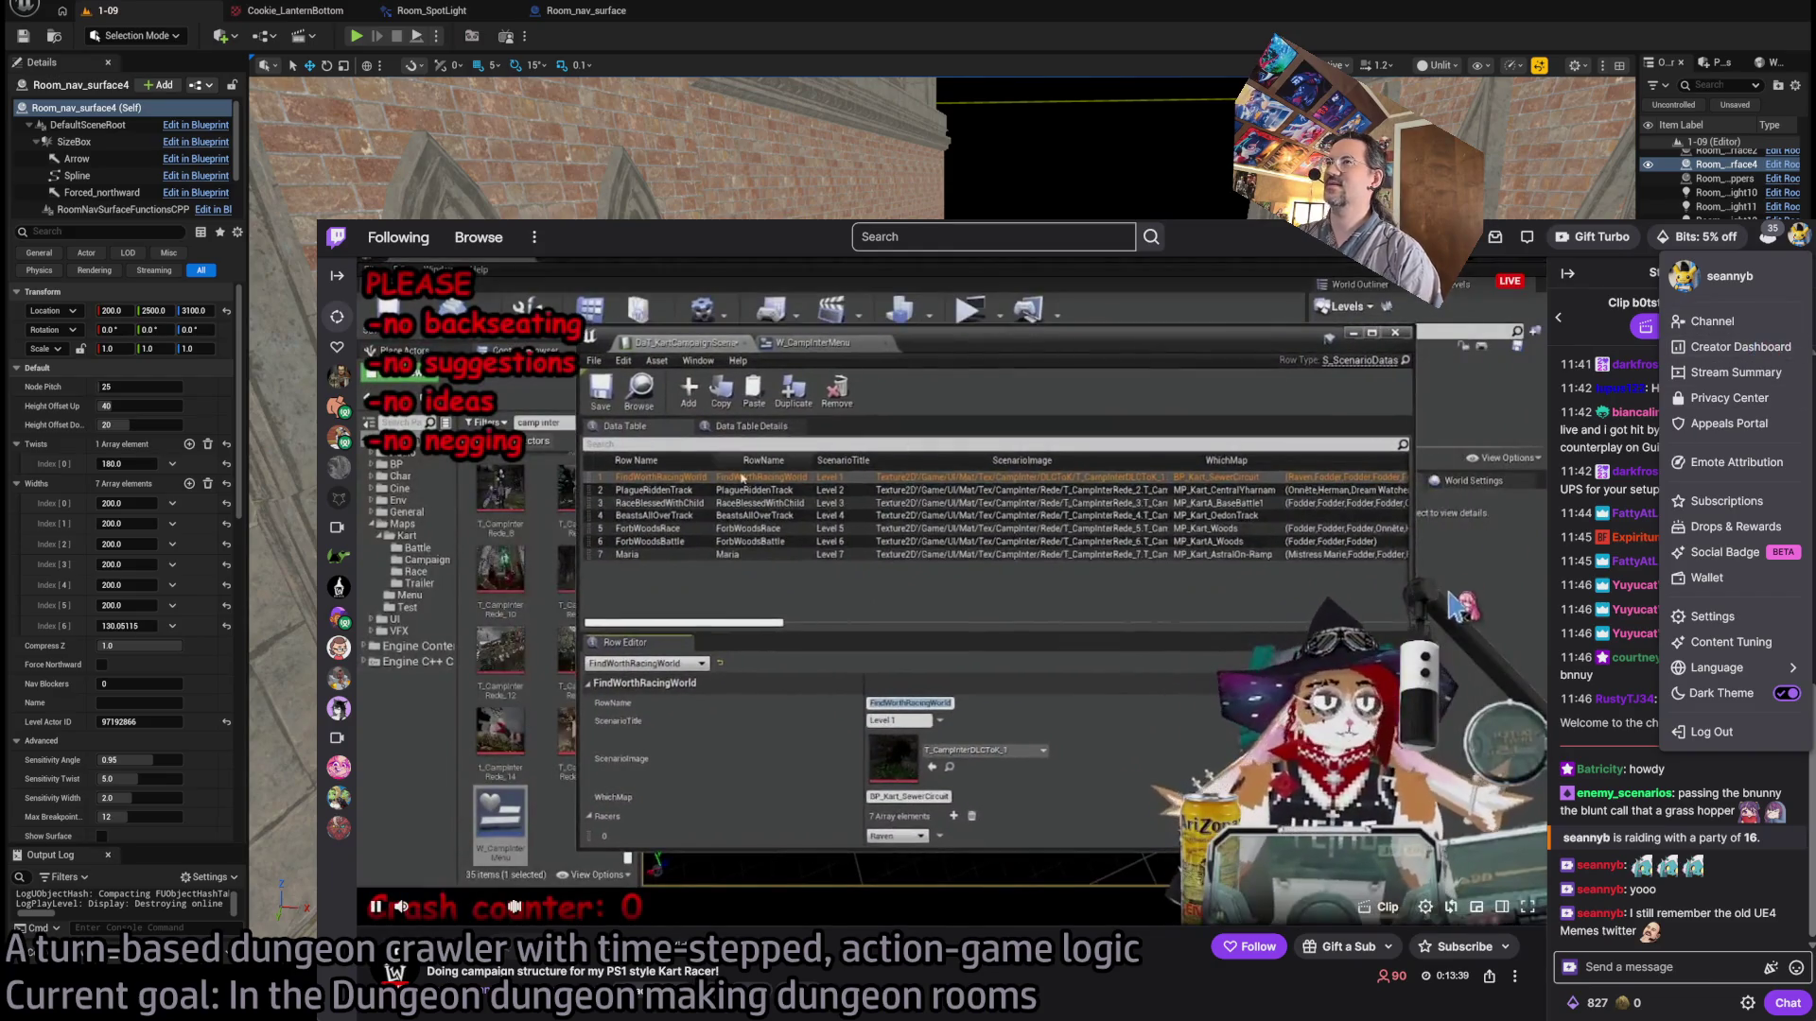
pyautogui.click(1692, 962)
pyautogui.write('on Bloo')
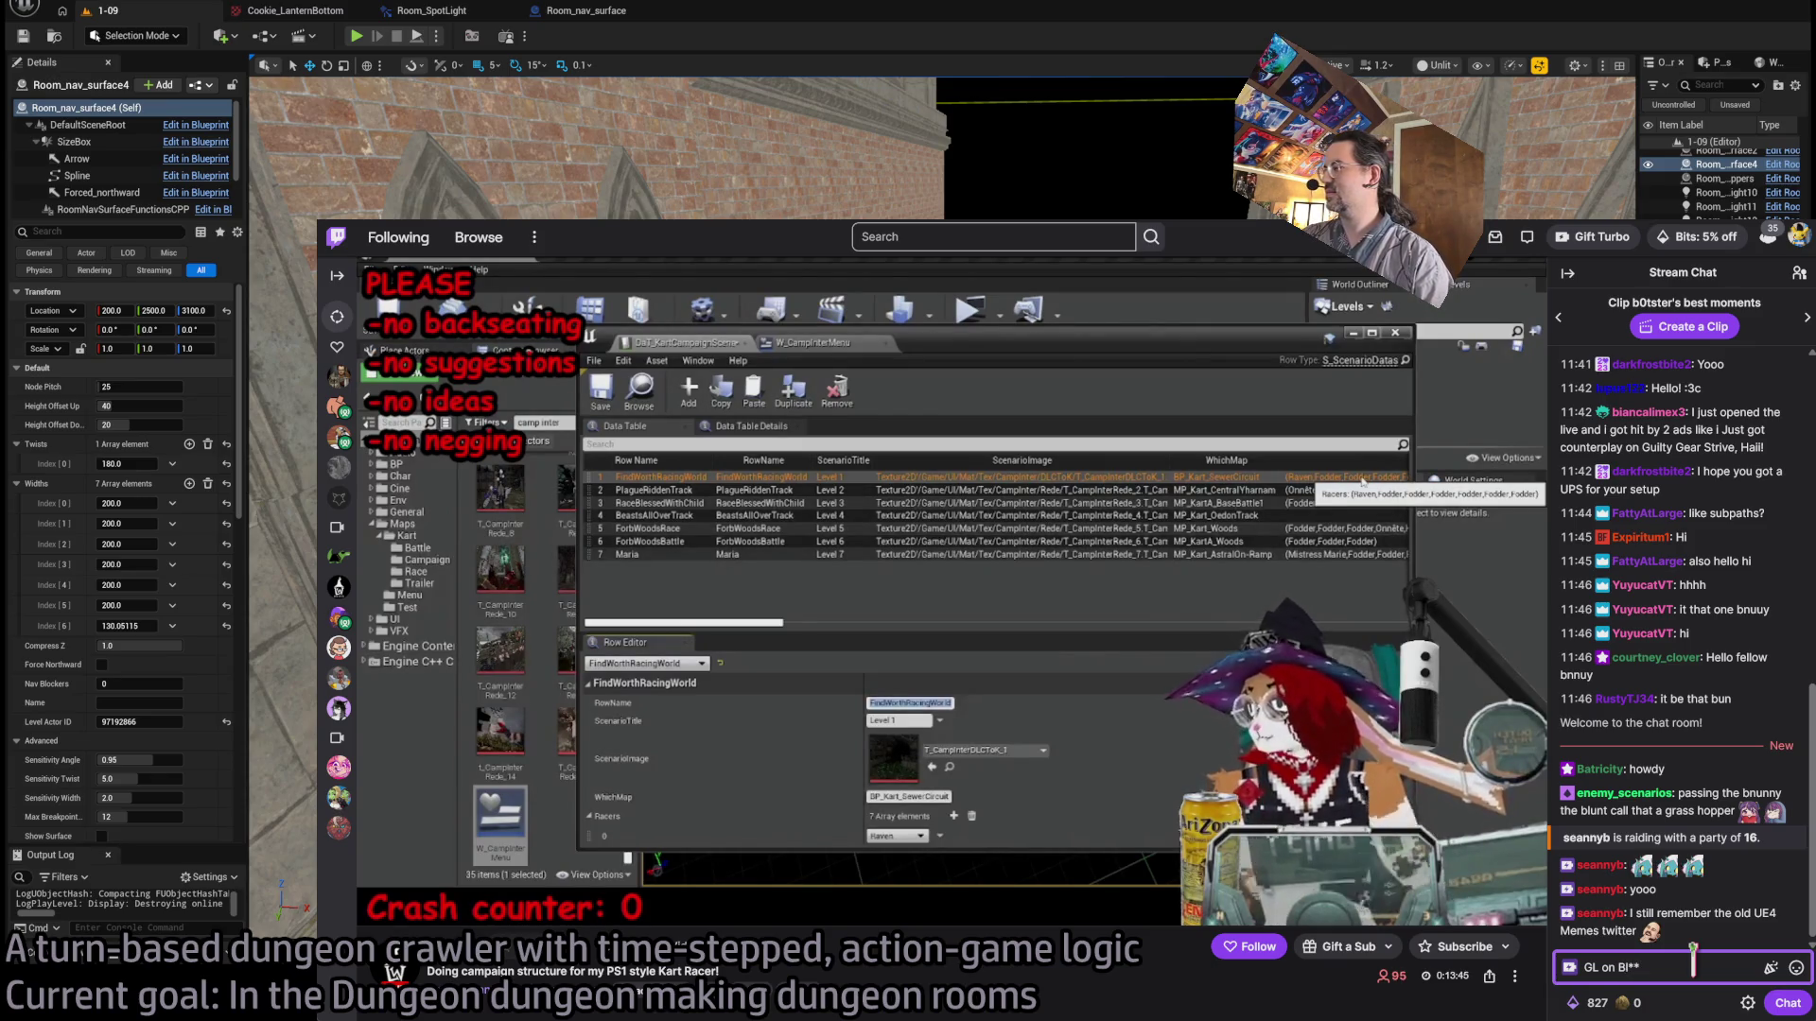
pyautogui.write('rt')
pyautogui.press('Return')
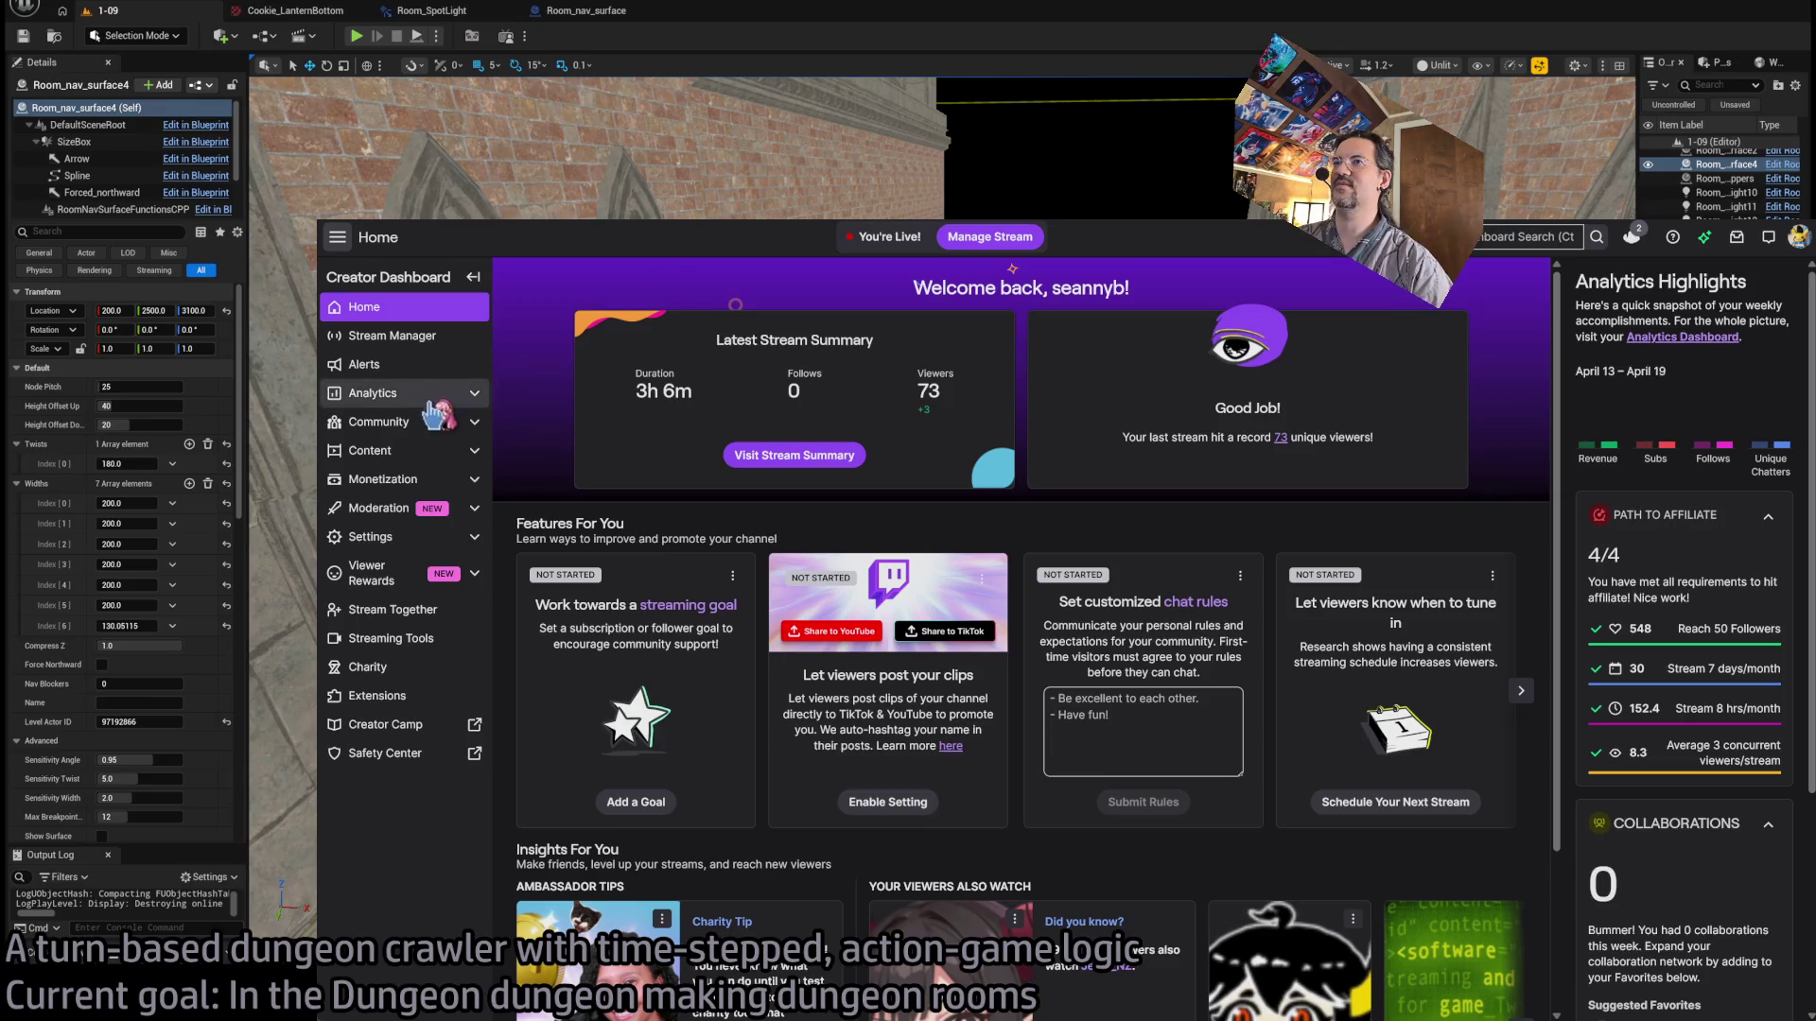
pyautogui.click(418, 451)
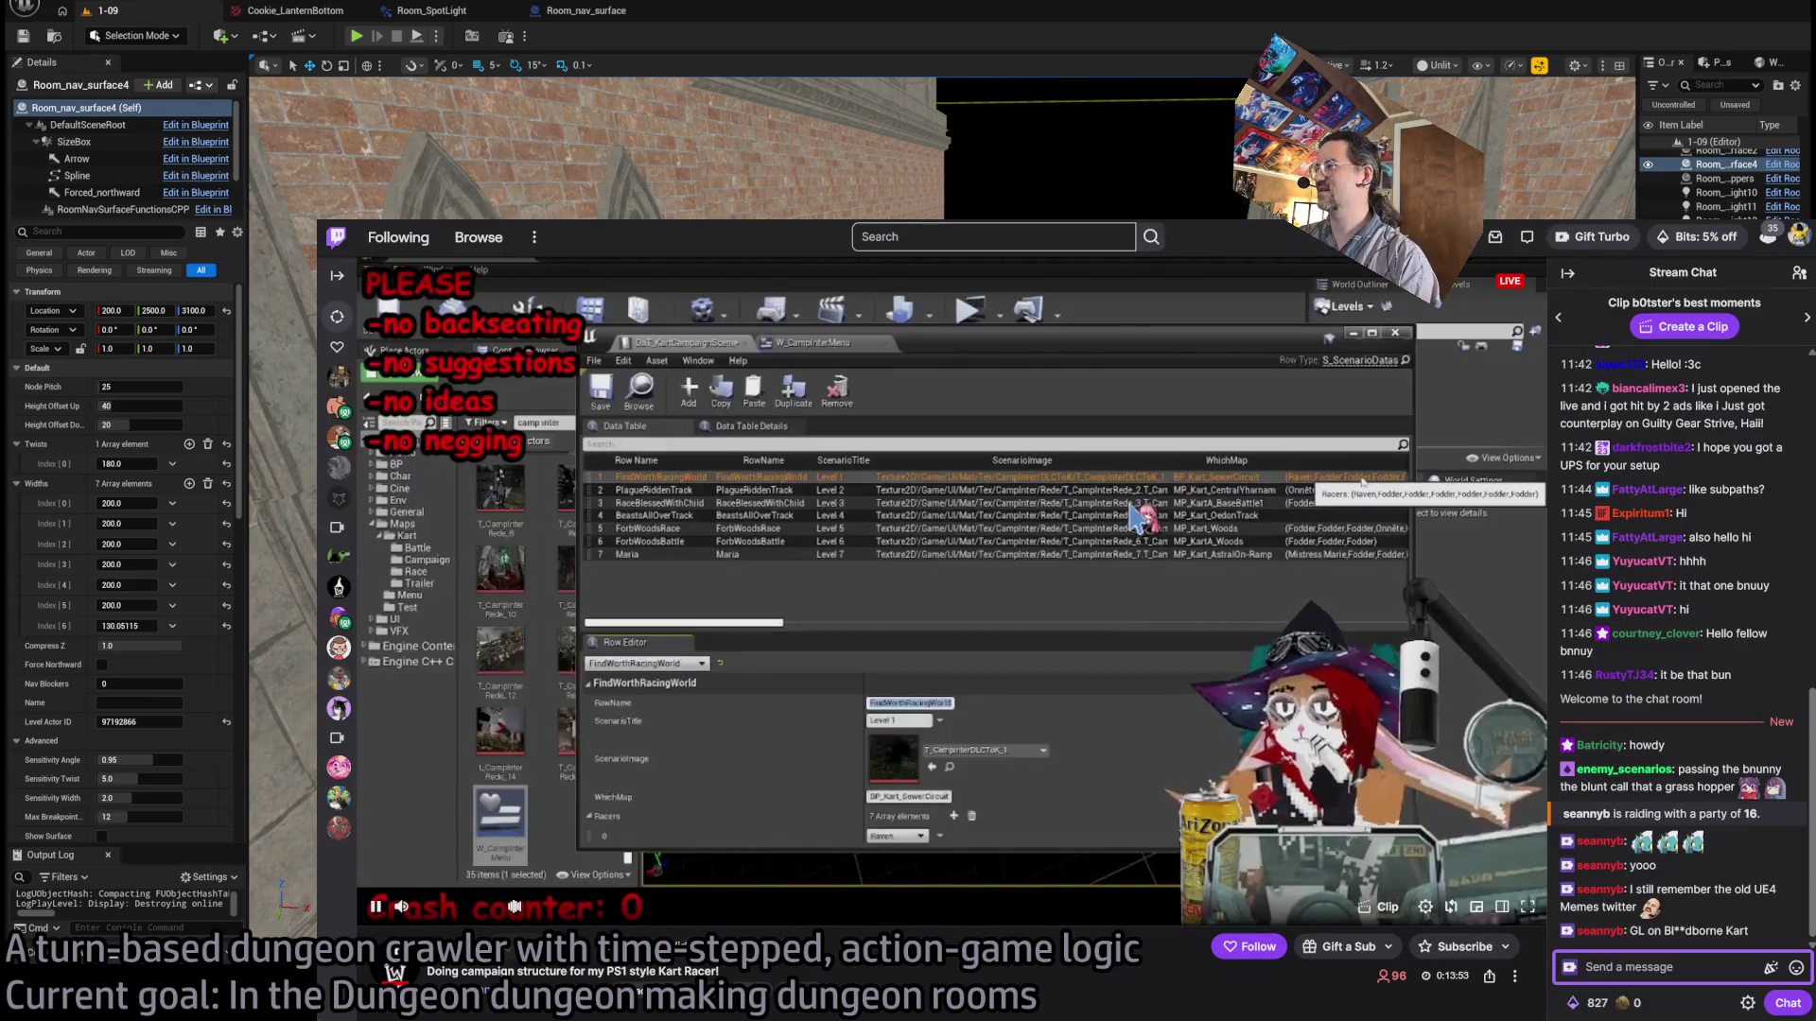